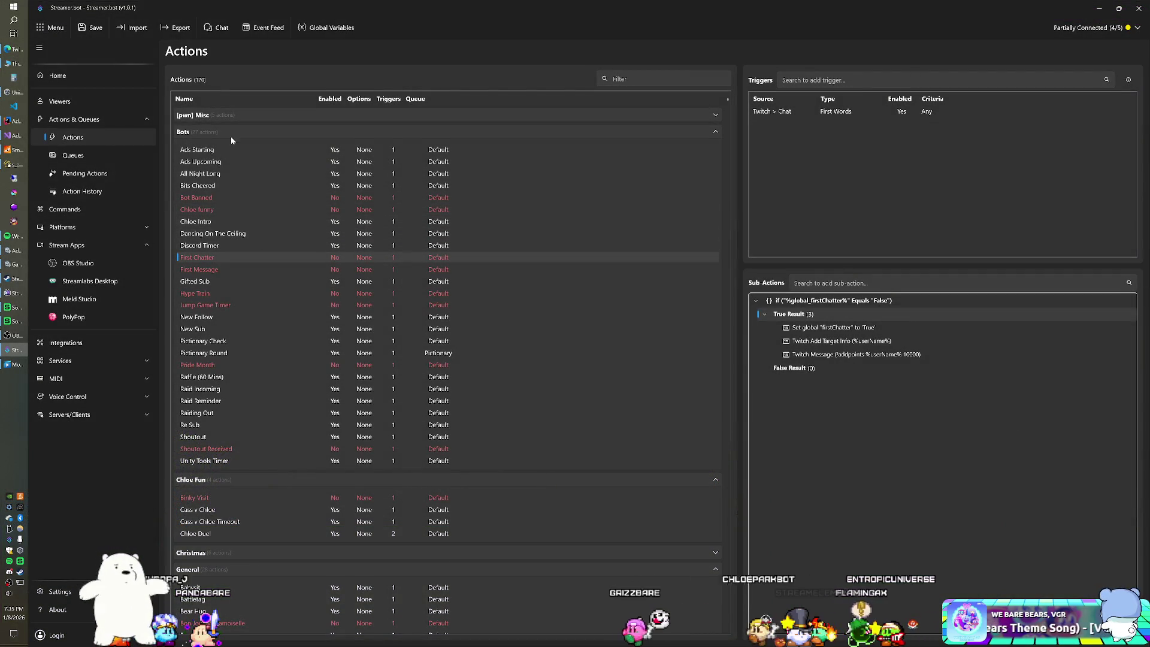
Collapse the Bots and Chloe Fun groups, select We Bare Bears, and open the Add > Core sub-action menu.
left_click(231, 133)
left_click(236, 147)
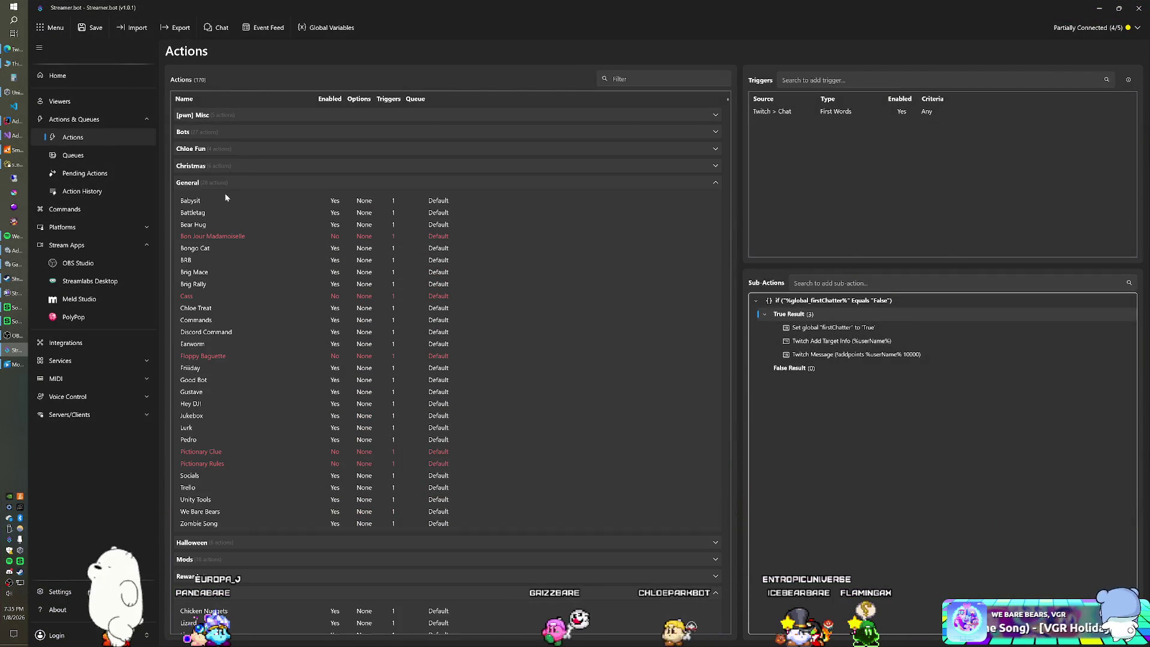
left_click(224, 510)
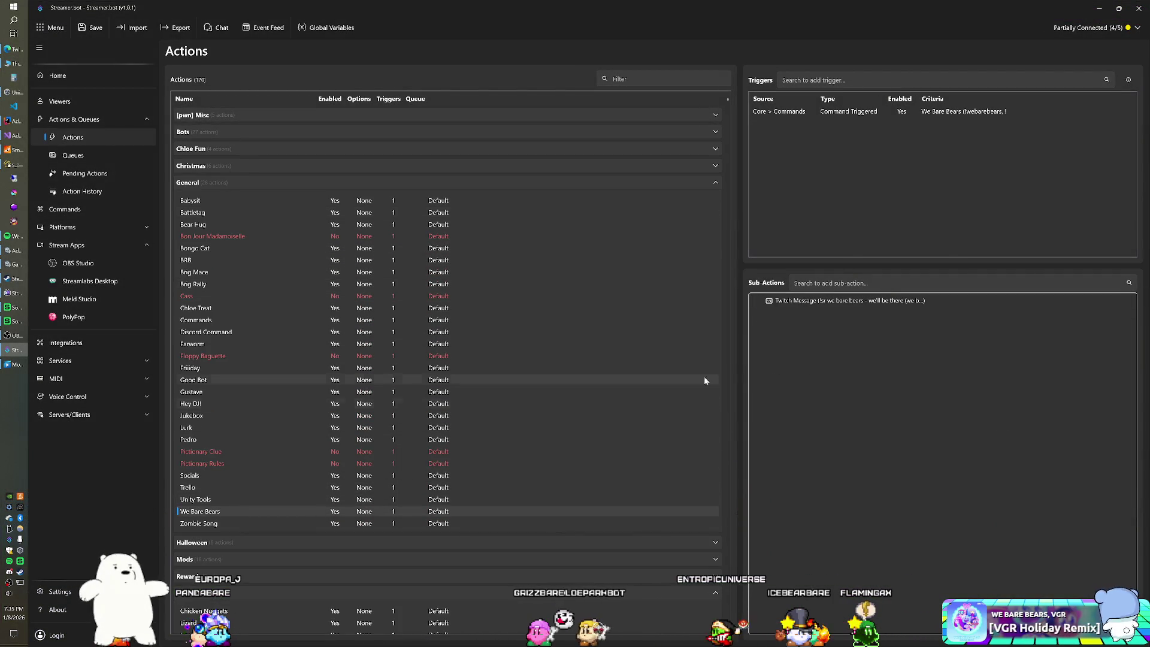
mouse_move(868, 408)
mouse_move(937, 413)
mouse_move(979, 409)
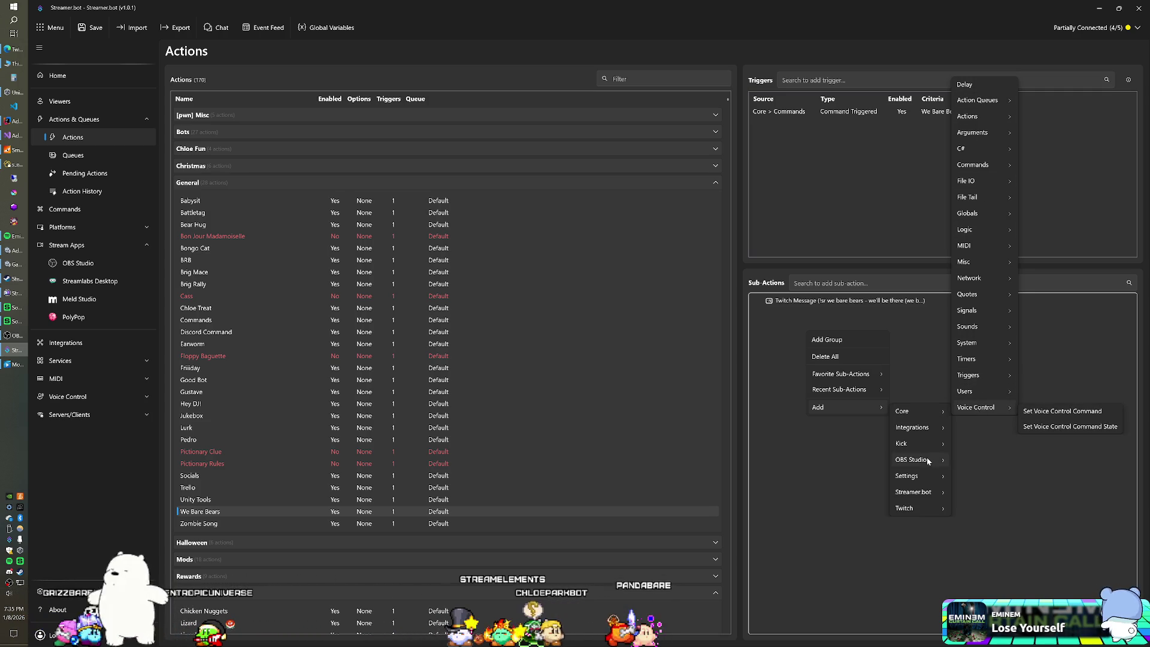
Add an OBS Set Source Visibility State sub-action making Ice Bear Dancing in Main Sources Visible.
mouse_move(927, 460)
mouse_move(1023, 457)
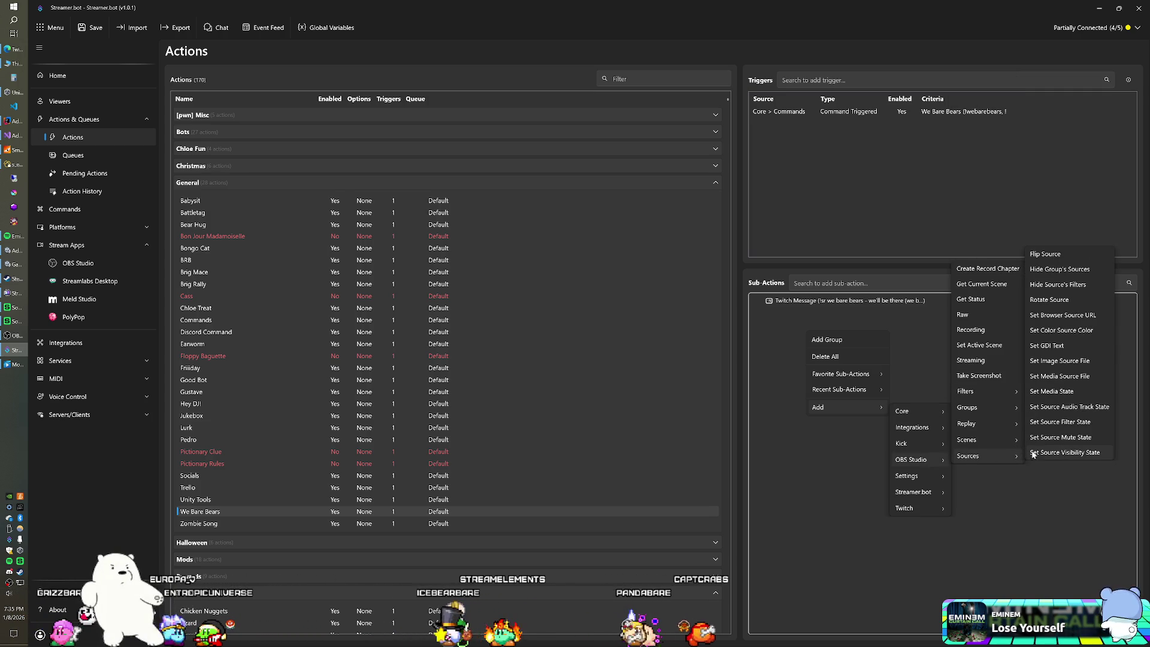
left_click(1046, 453)
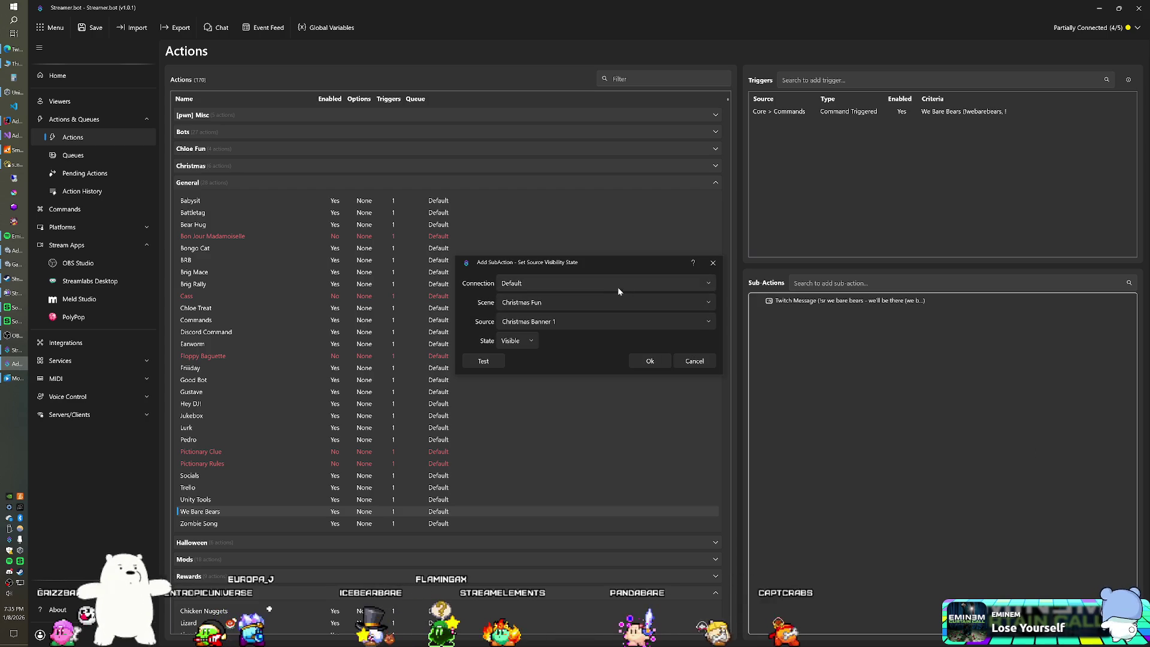
left_click(573, 299)
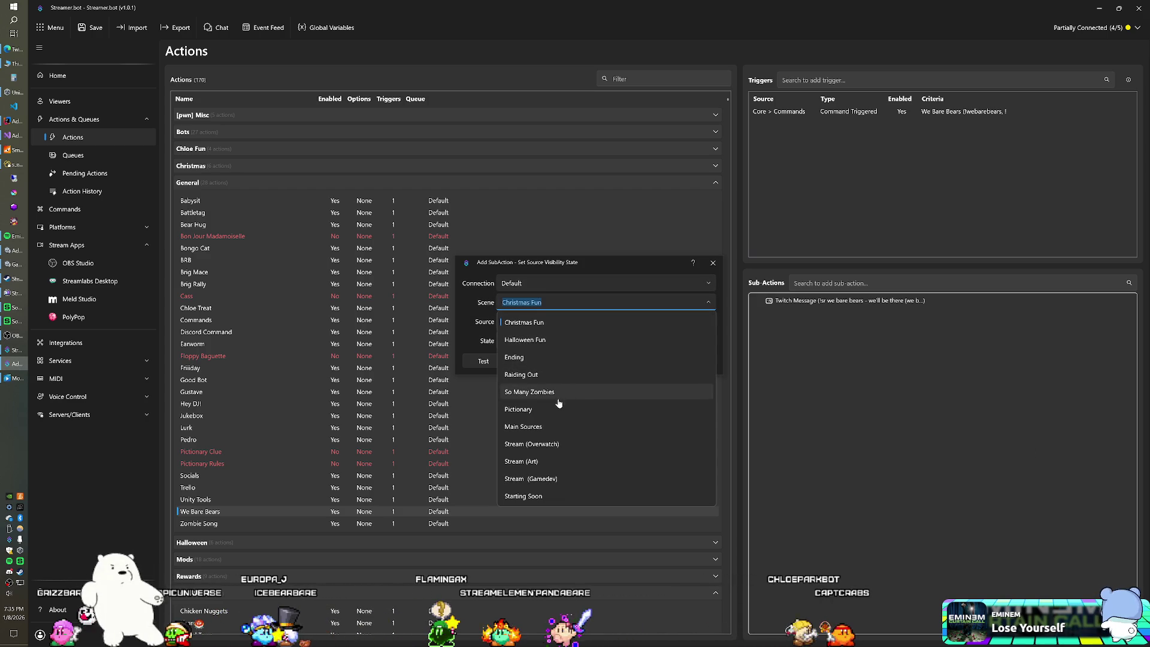
left_click(542, 426)
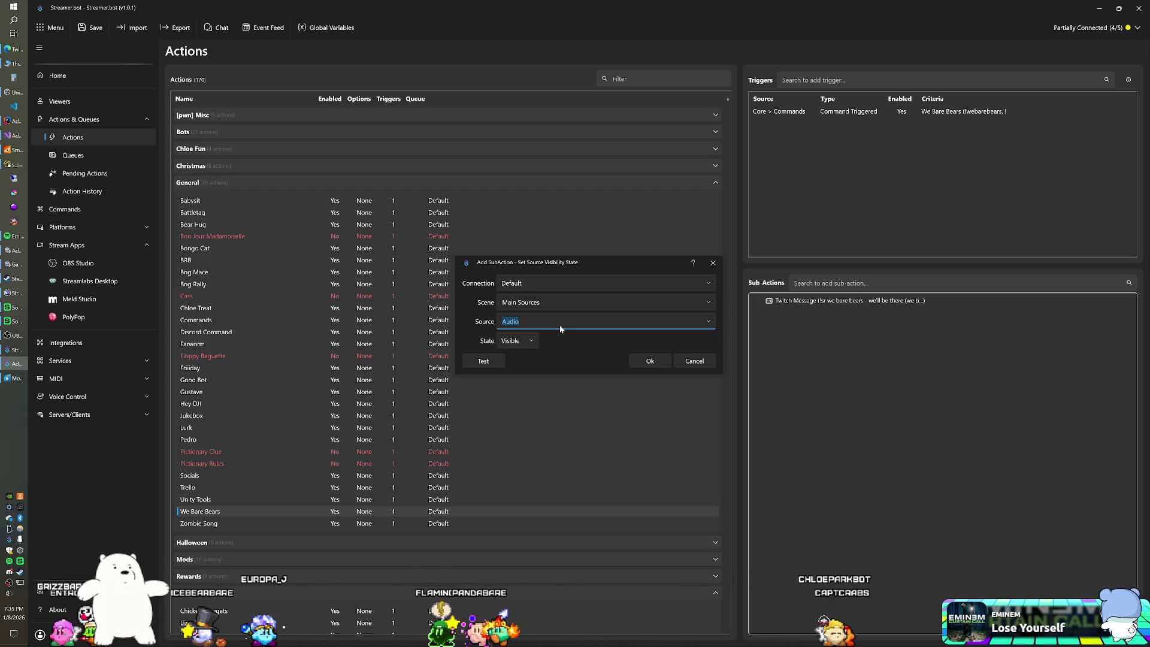
left_click(705, 322)
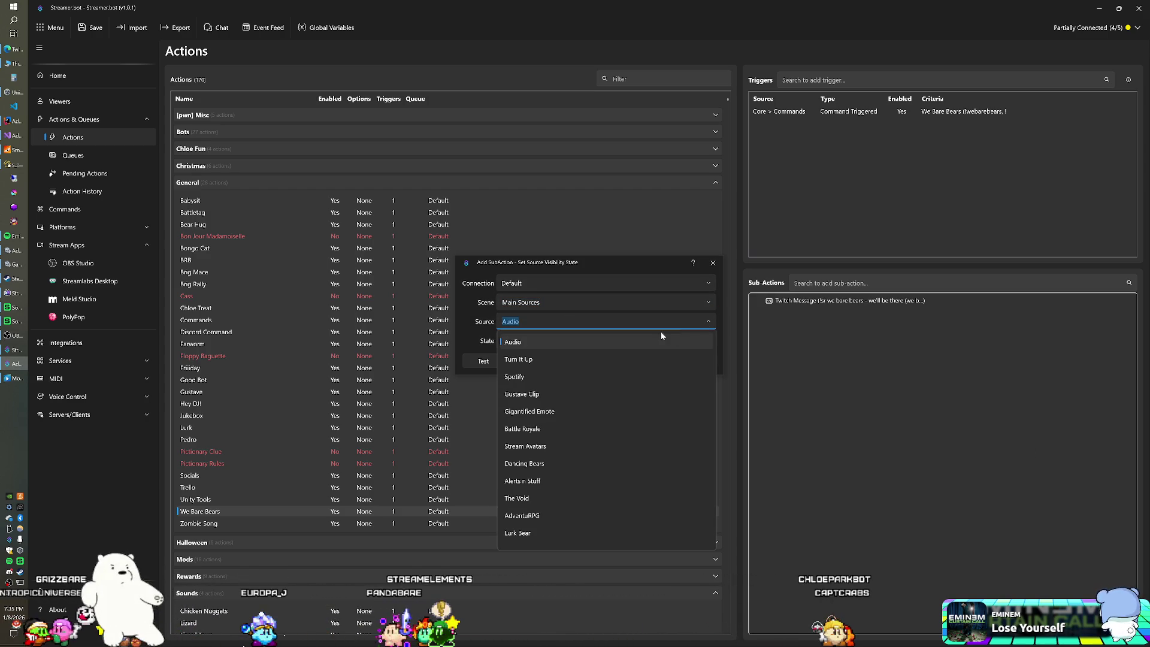
scroll(560, 425, "down", 3)
left_click(545, 482)
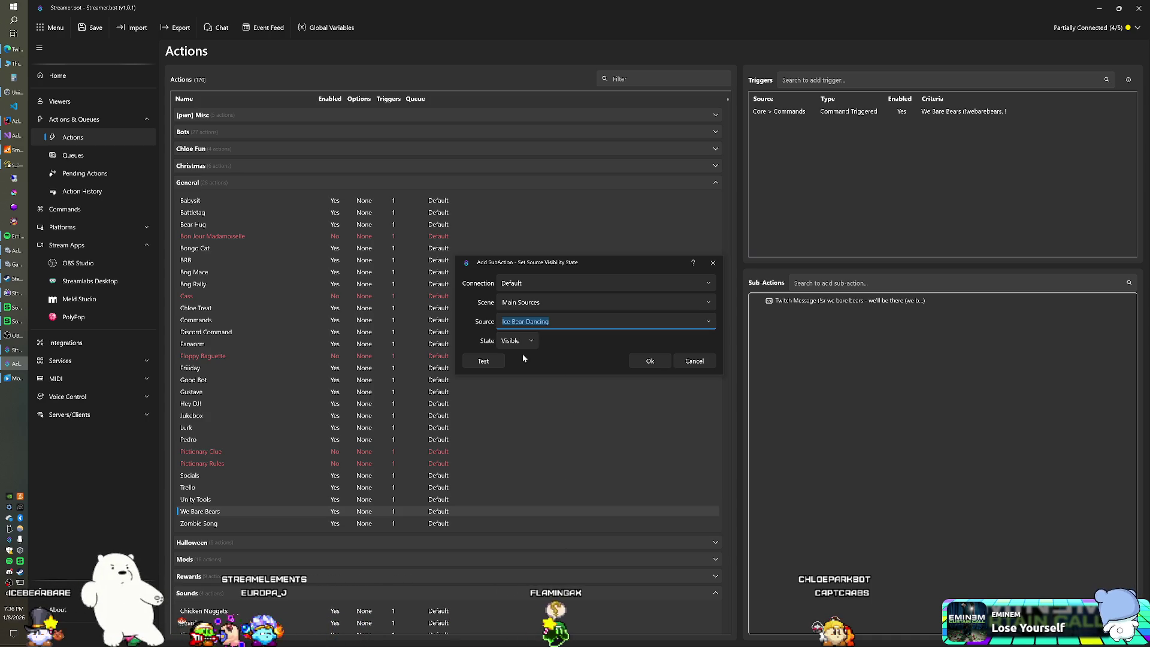
left_click(643, 361)
Bring up the sub-actions options menu, then switch over to Spotify.
right_click(779, 347)
mouse_move(802, 425)
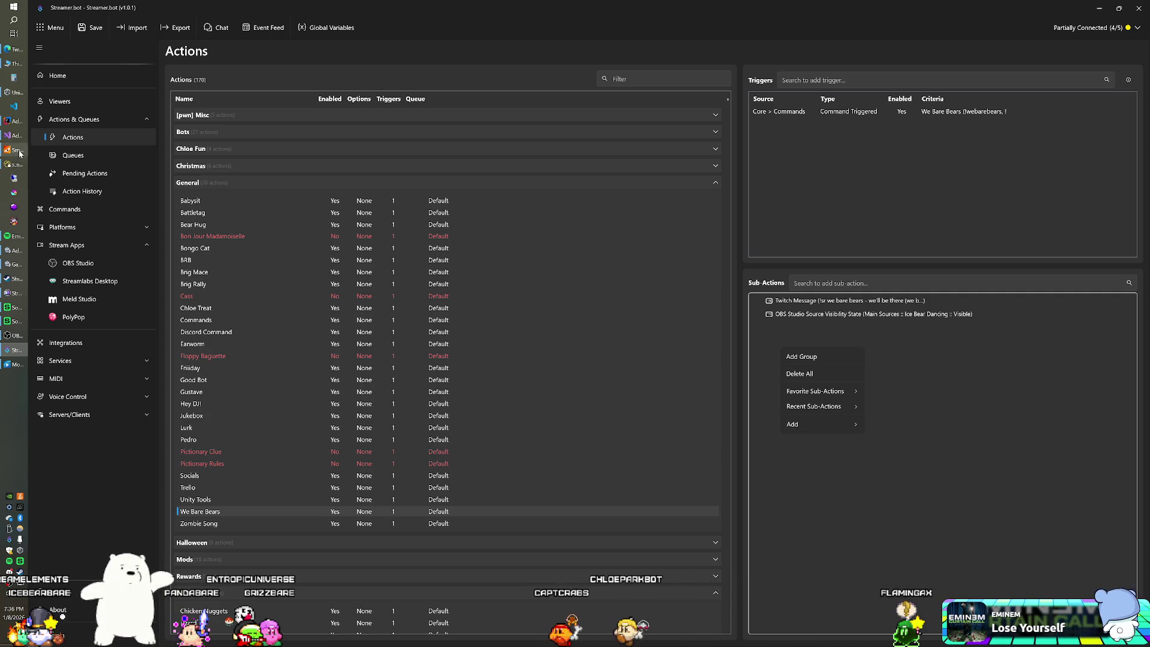
left_click(18, 238)
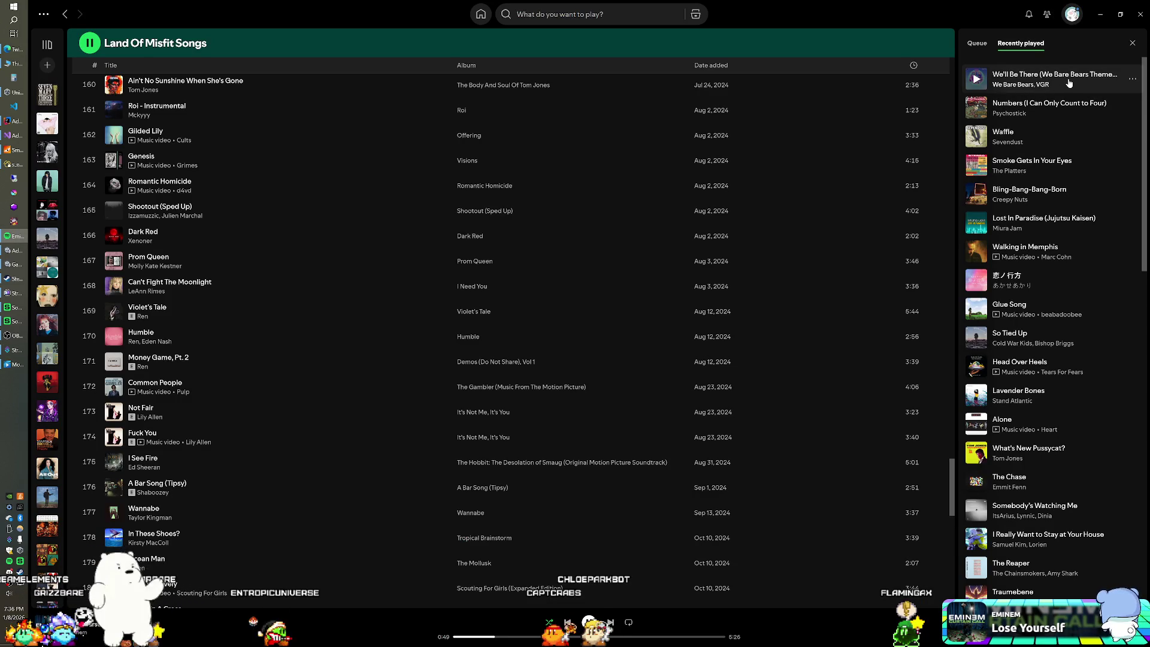
Add We'll Be There to the Spotify queue and go to its Cartoon Network album.
right_click(1069, 83)
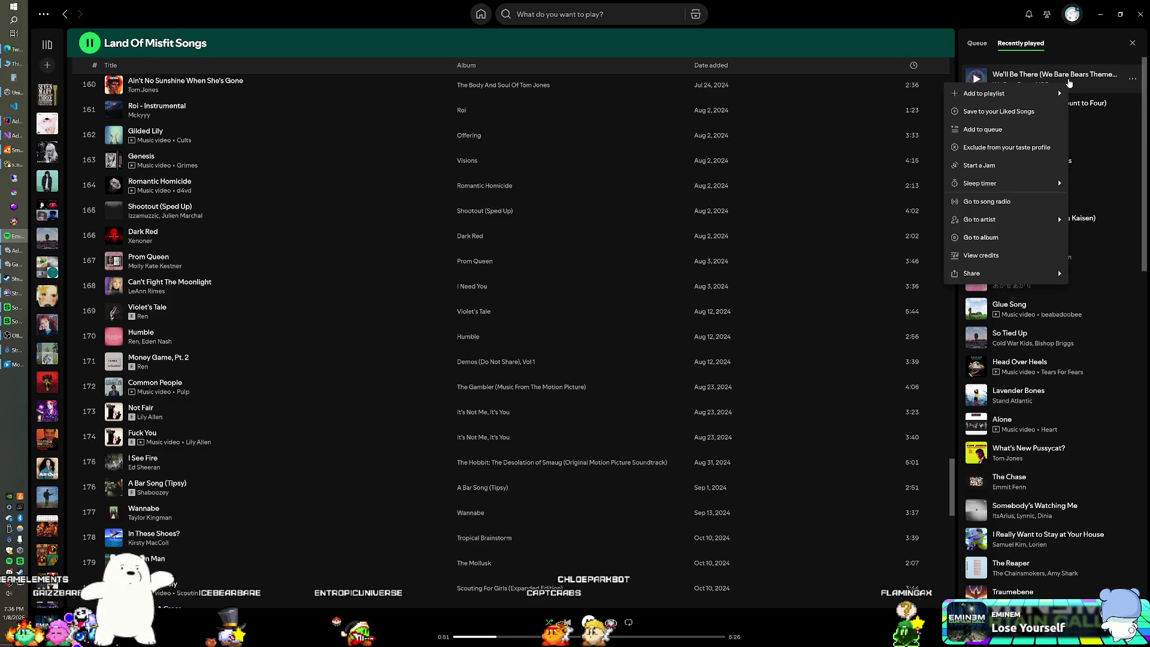
left_click(1019, 133)
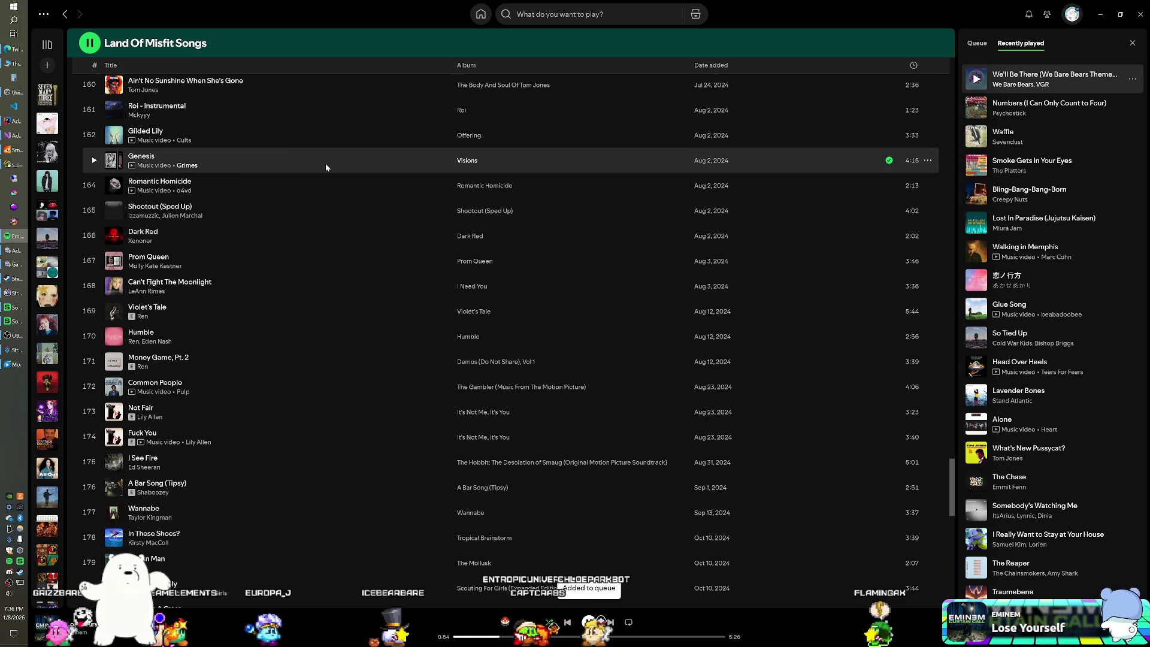
right_click(1079, 85)
mouse_move(1054, 102)
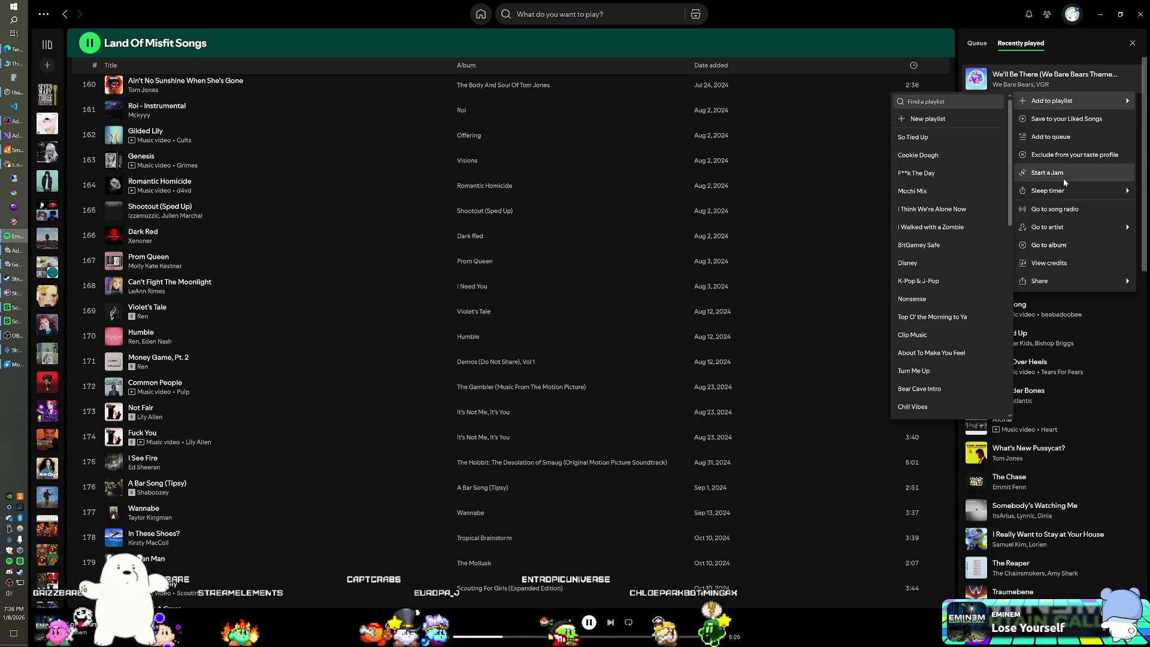
left_click(1062, 246)
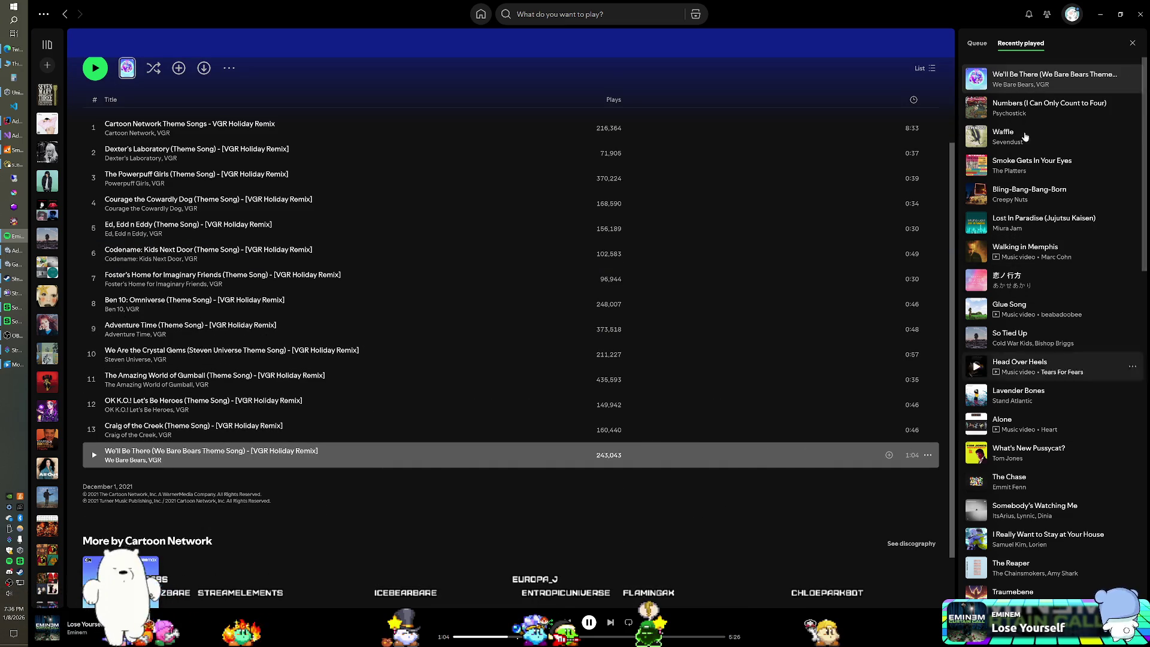
Remove We'll Be There from the Spotify play queue.
left_click(977, 43)
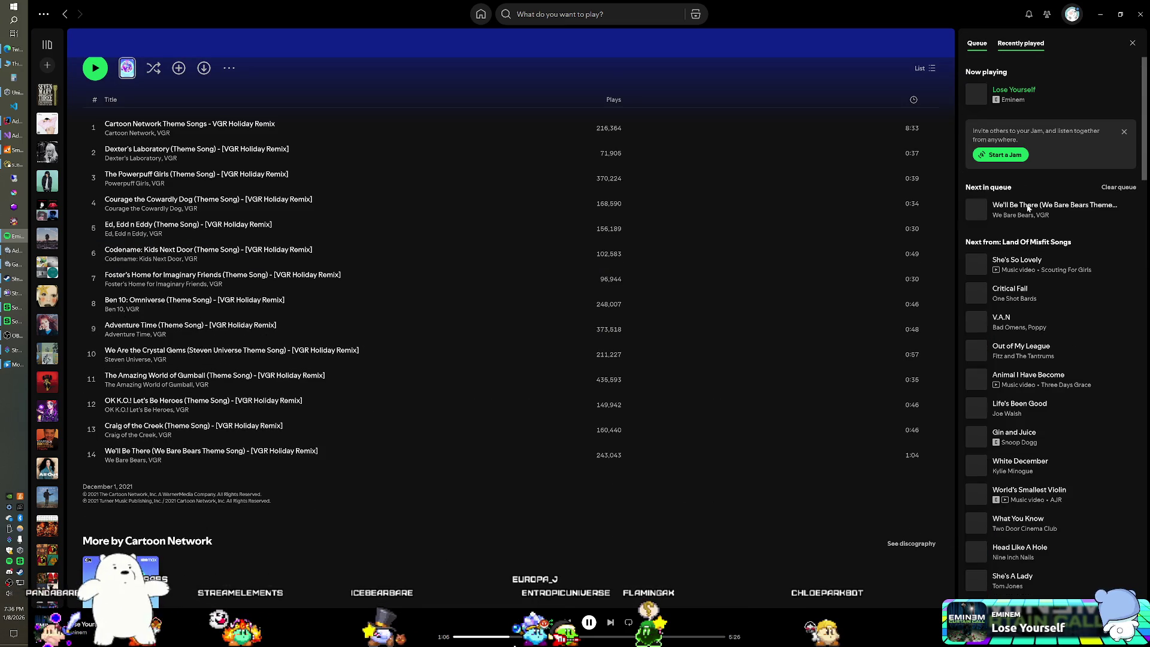
right_click(1075, 218)
mouse_move(1073, 230)
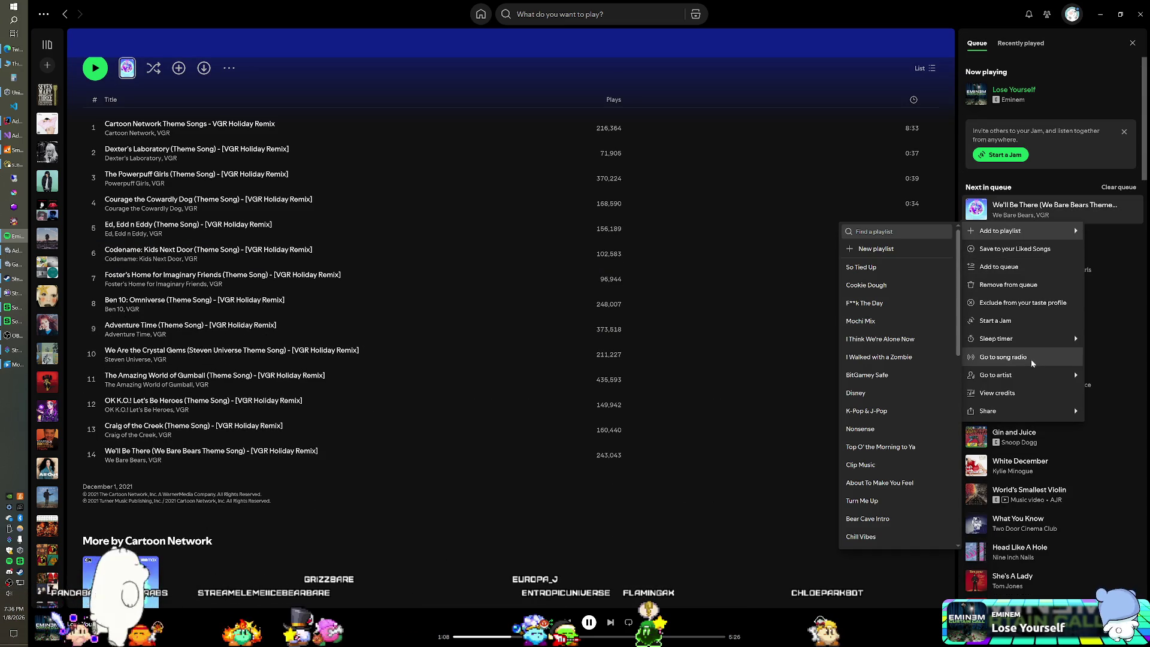
left_click(1012, 285)
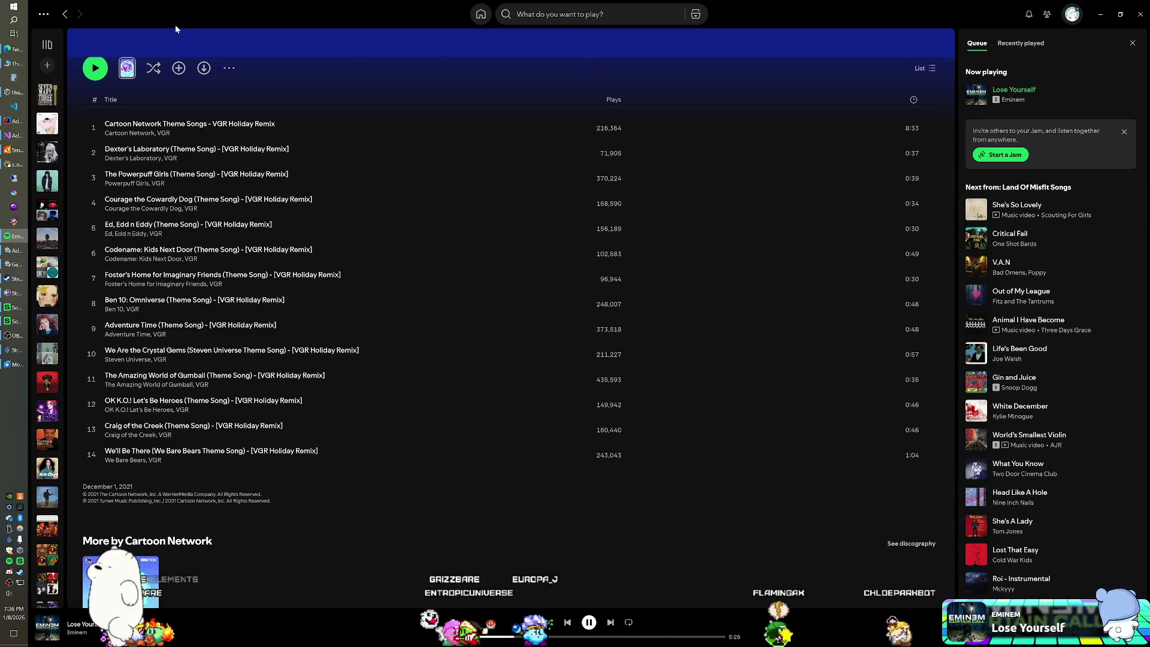
Return to the Land Of Misfit Songs playlist and switch to the Unity editor.
scroll(119, 120, "up", 3)
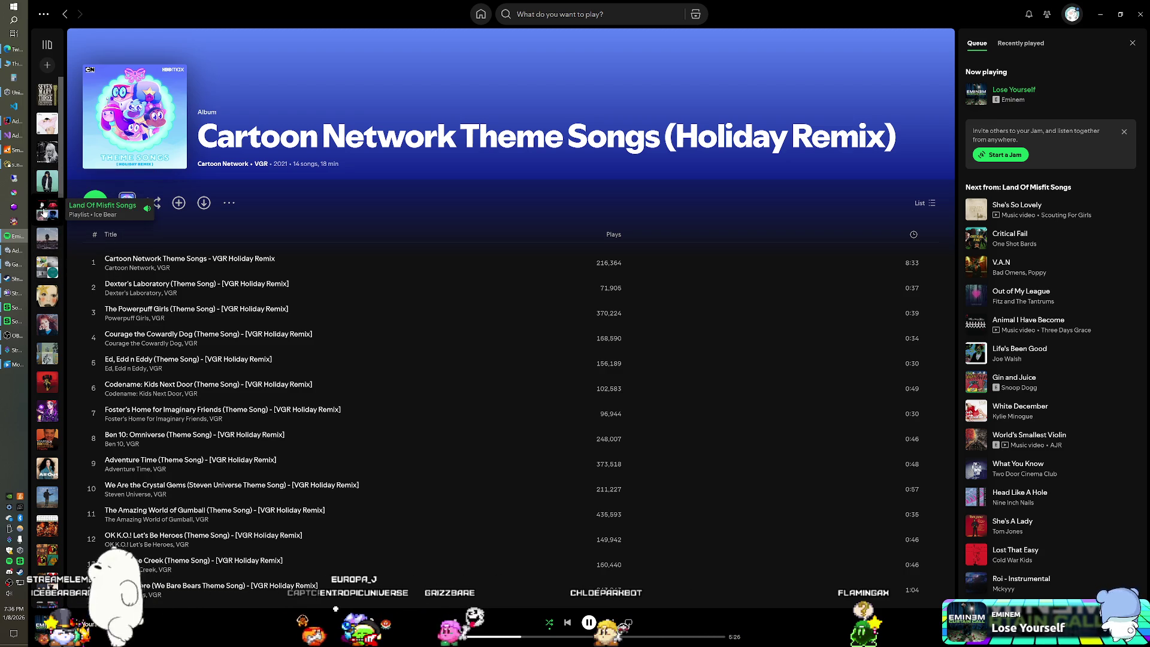
left_click(43, 207)
key("alt+Tab")
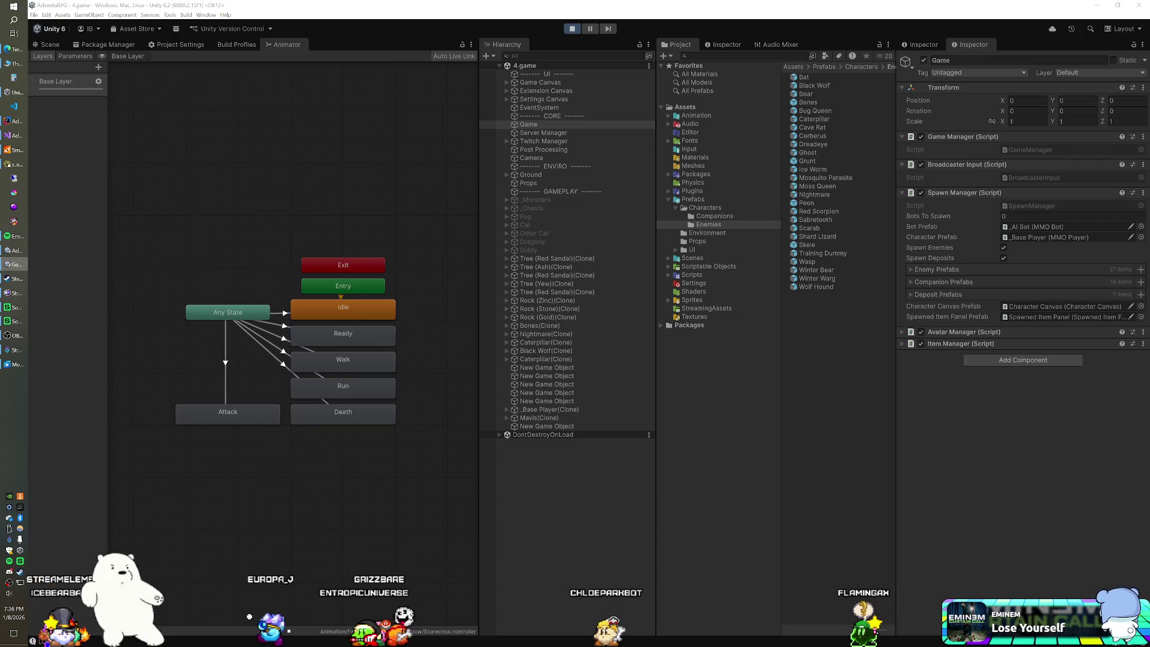
In Streamer.bot, add a Core Delay sub-action of 62000 ms to the We Bare Bears action.
left_click(13, 349)
right_click(803, 333)
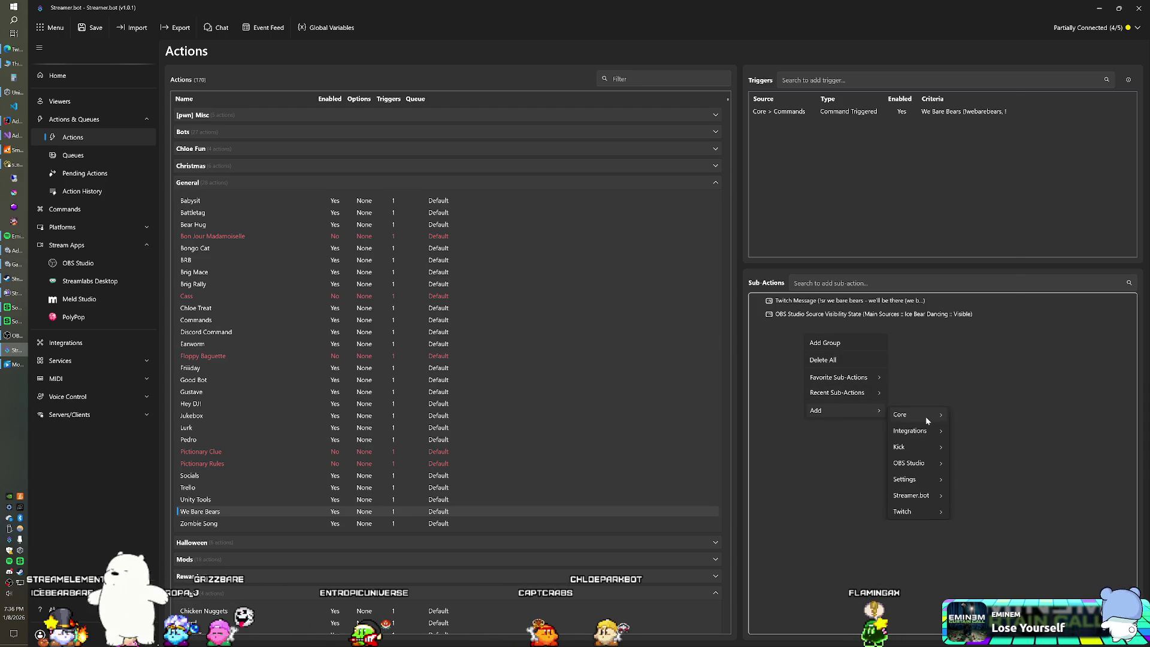
mouse_move(925, 415)
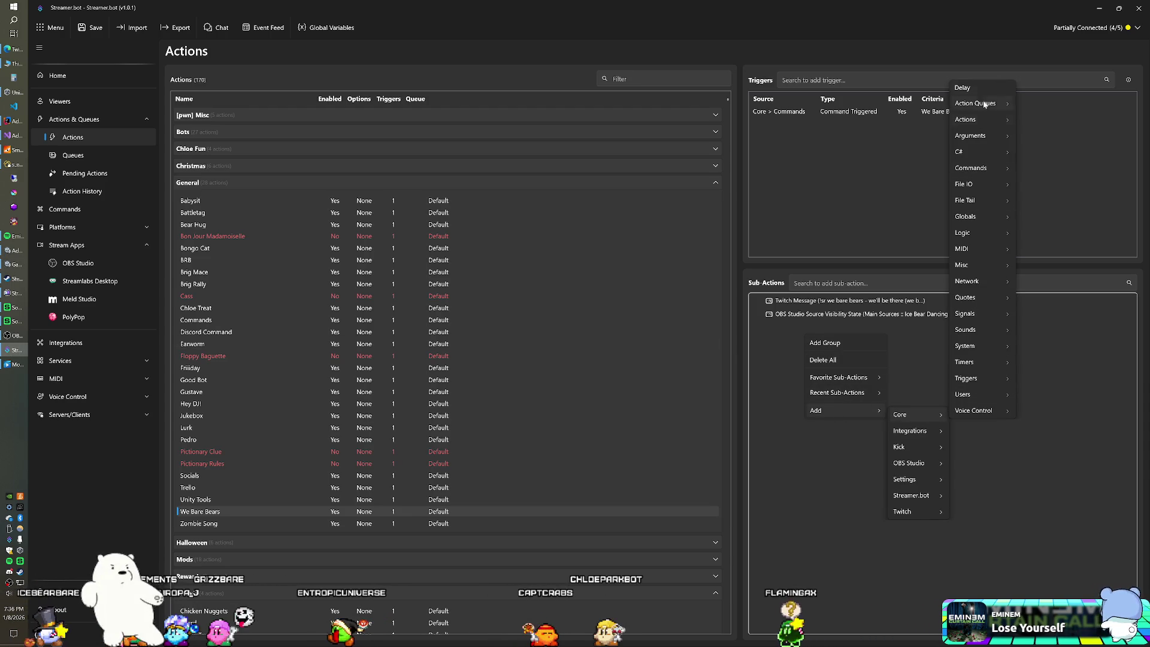
left_click(962, 88)
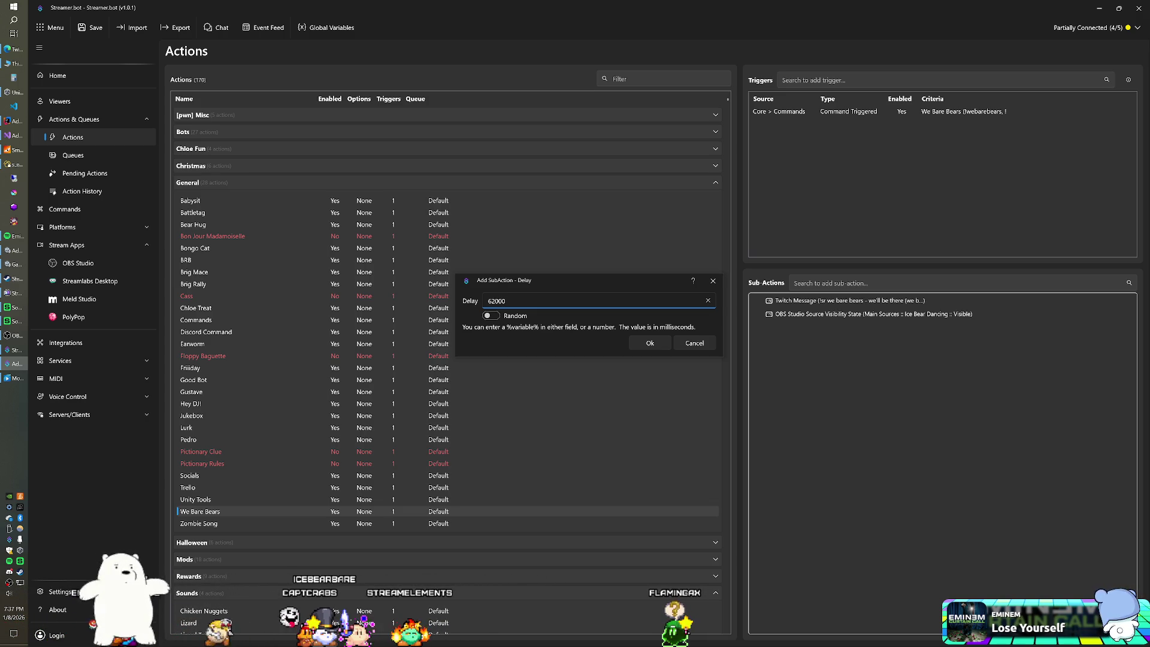
type("62000")
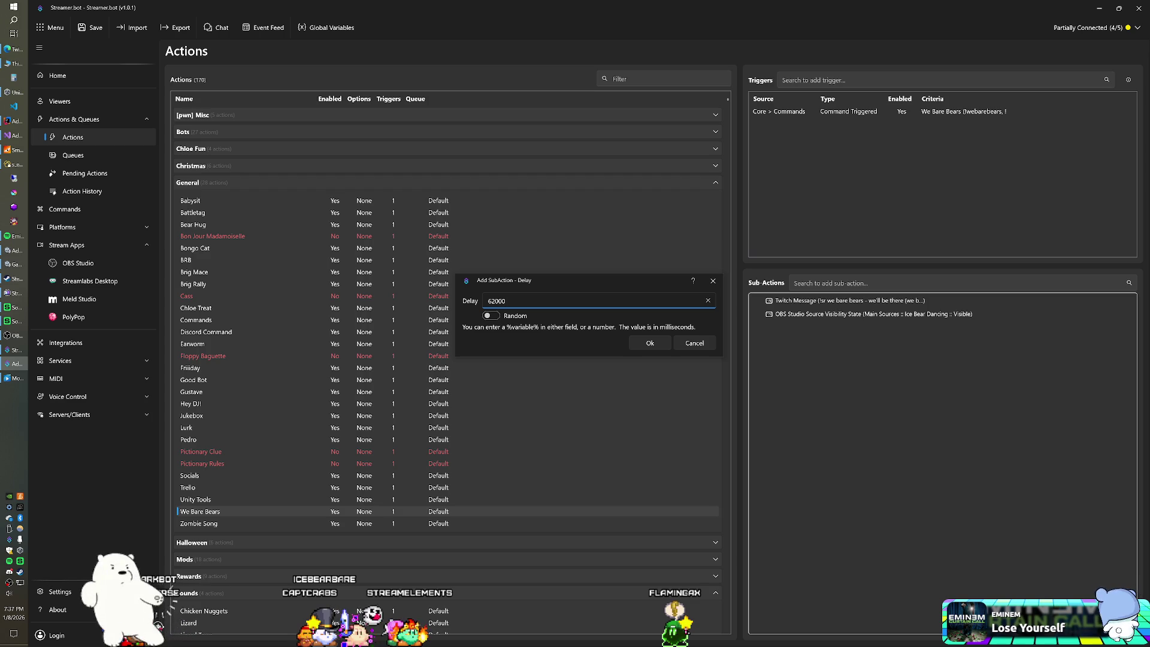
key("Return")
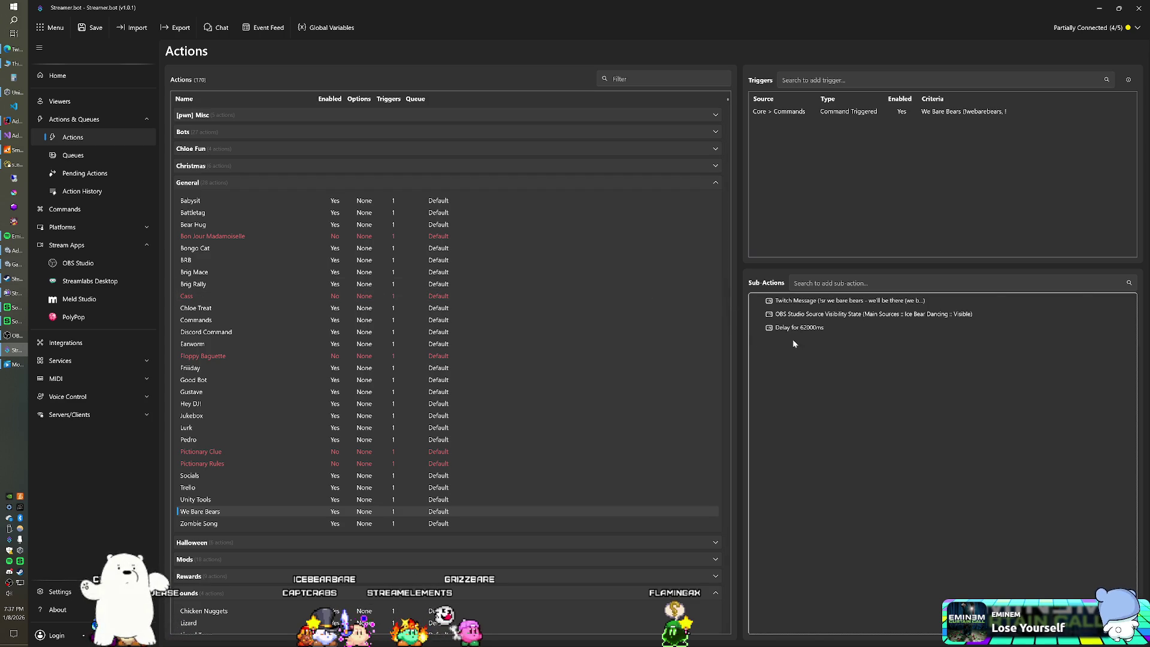
right_click(807, 315)
Copy-paste the Ice Bear Dancing visibility sub-action and set the copy's state to Hidden.
left_click(829, 353)
right_click(788, 359)
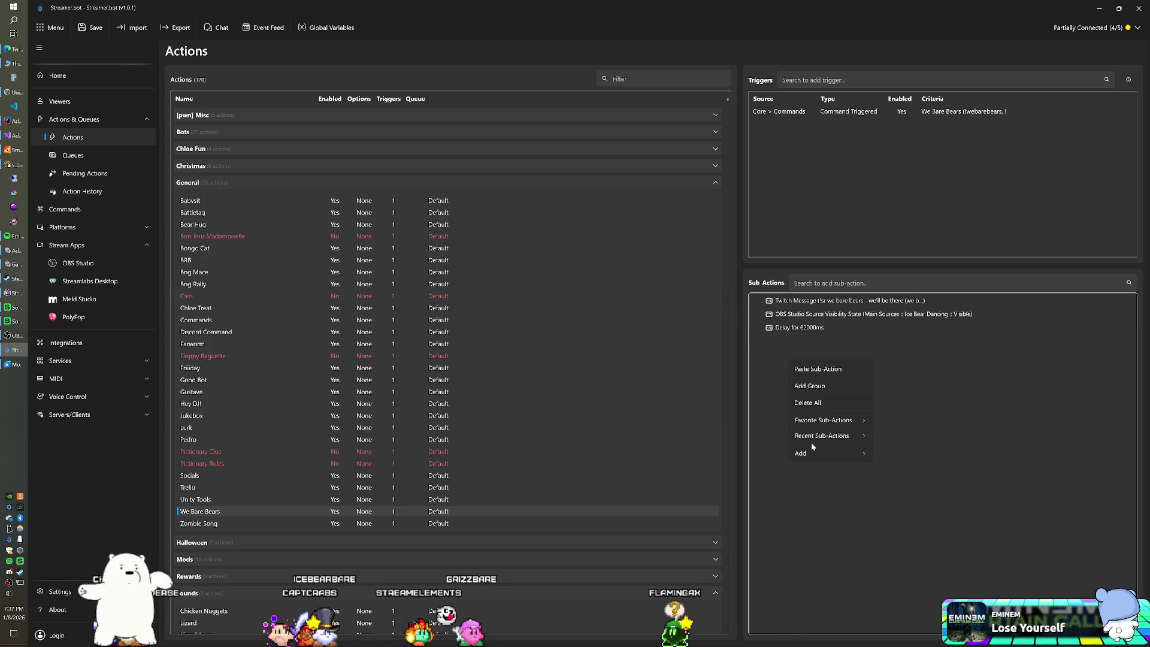
left_click(821, 369)
double_click(844, 342)
left_click(521, 341)
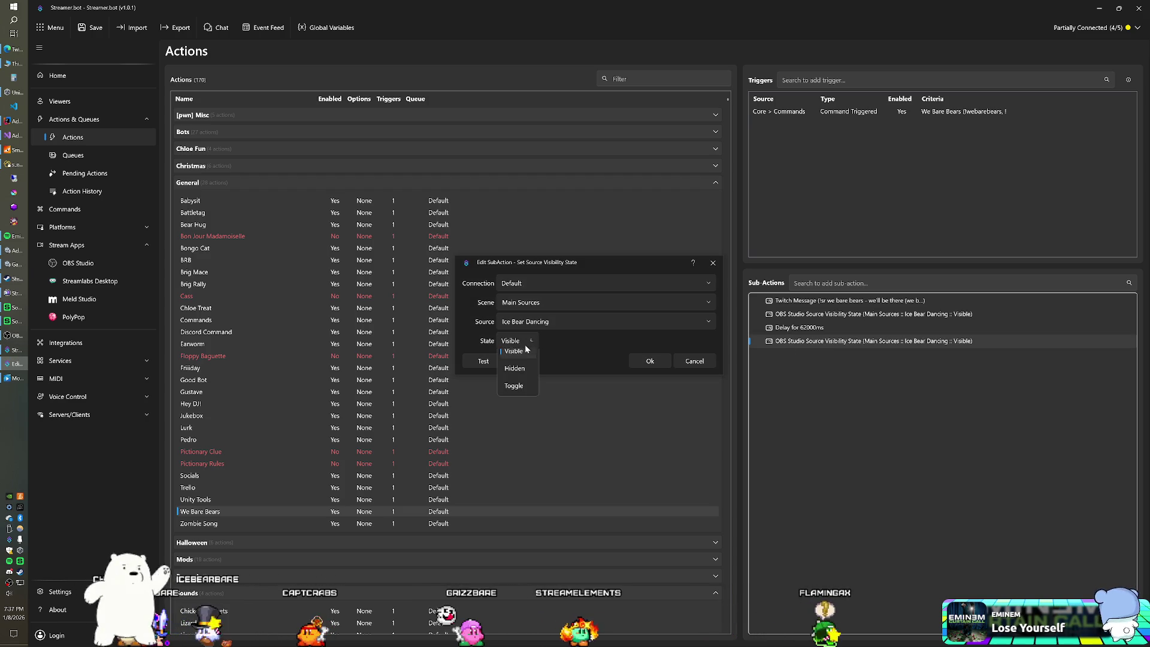
left_click(524, 379)
left_click(634, 359)
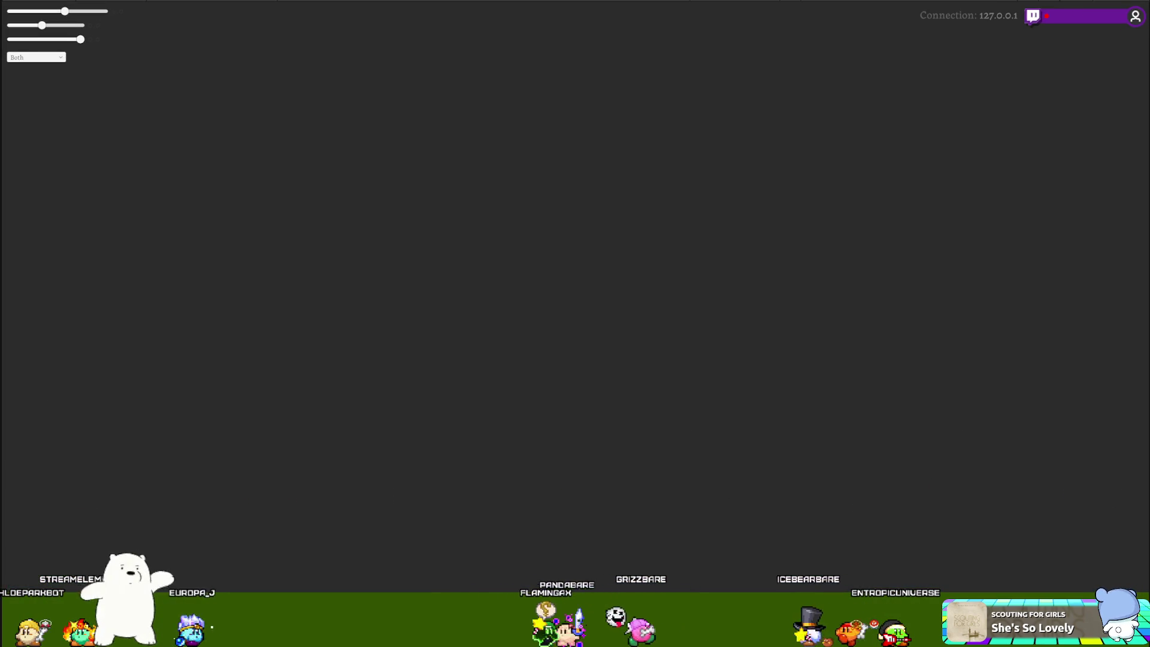
Switch to Visual Studio and show MMOCharacter.cs in the left editor.
left_click(15, 134)
left_click(14, 134)
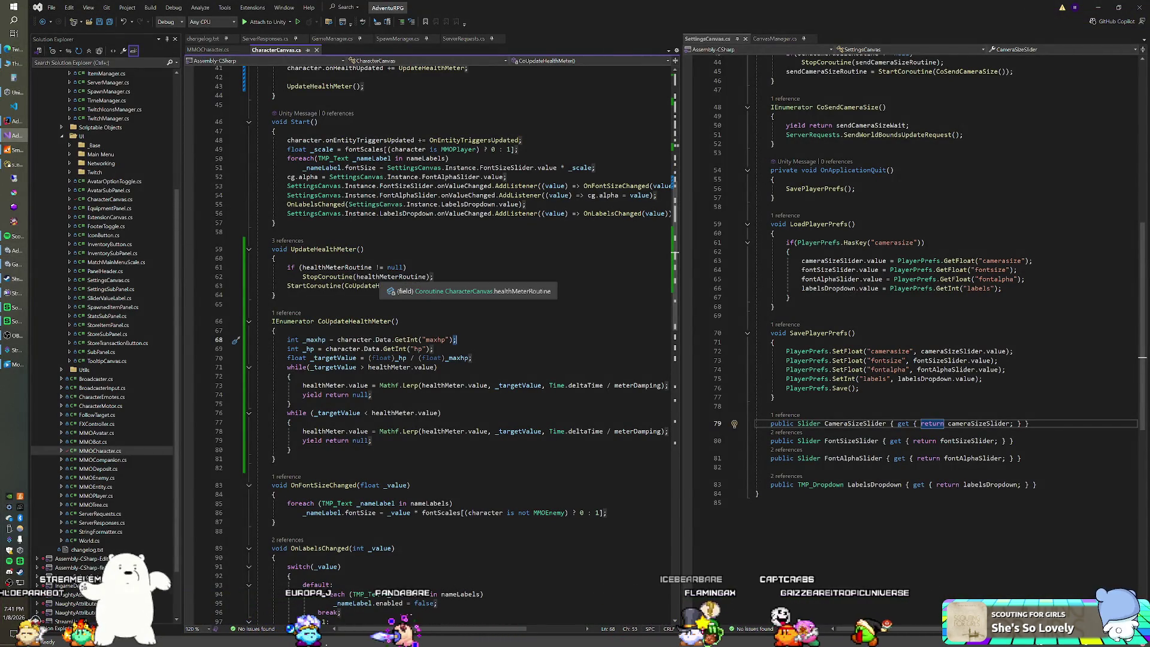
scroll(378, 275, "up", 3)
scroll(443, 347, "up", 3)
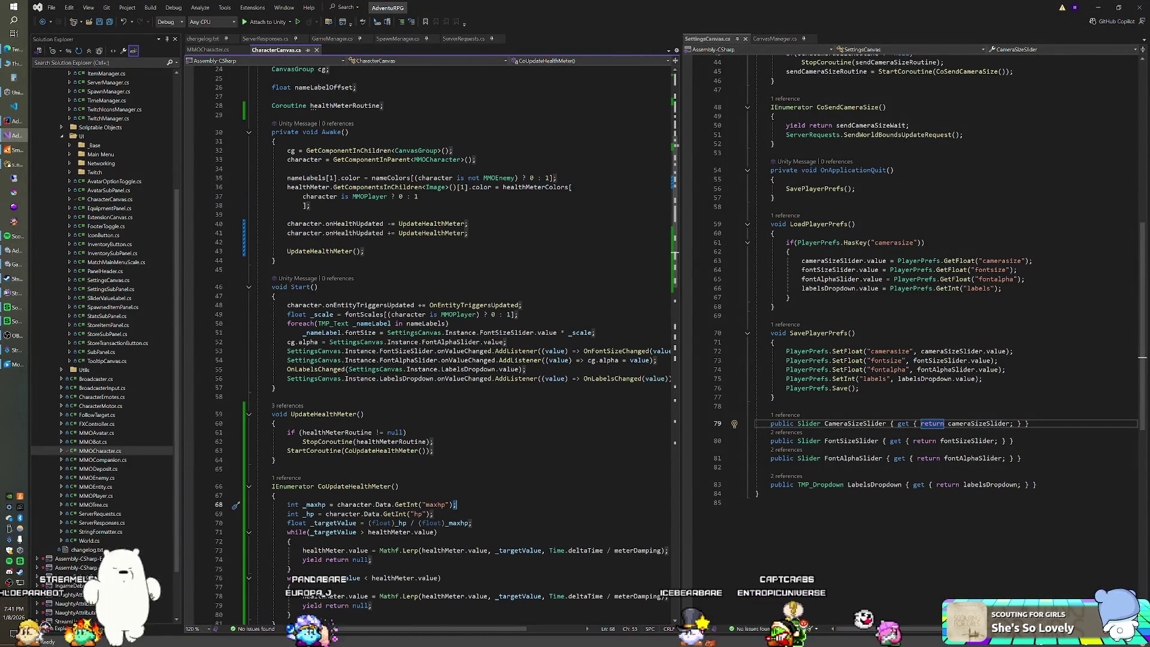
scroll(443, 344, "down", 3)
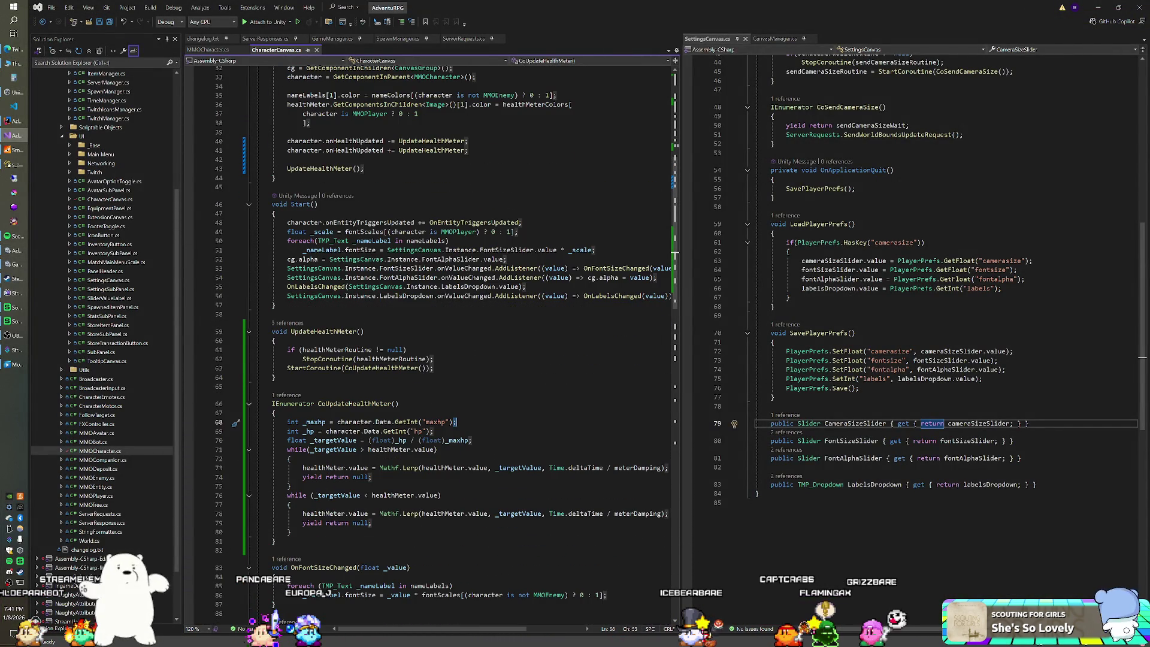
scroll(328, 626, "down", 3)
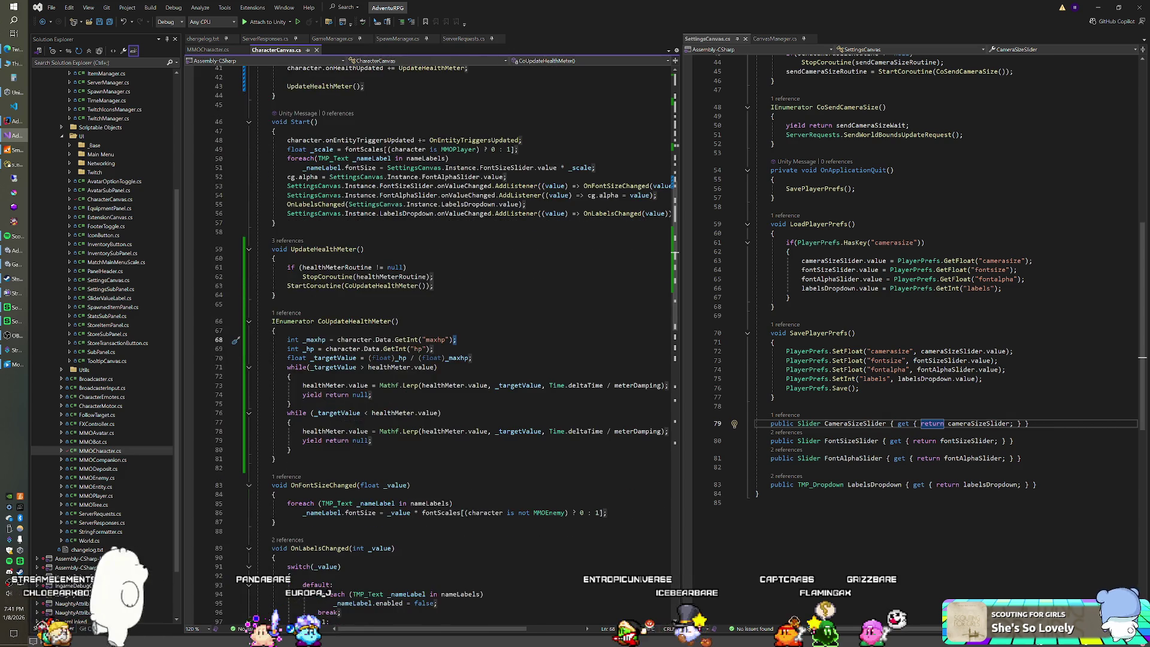
scroll(326, 610, "up", 4)
left_click(212, 50)
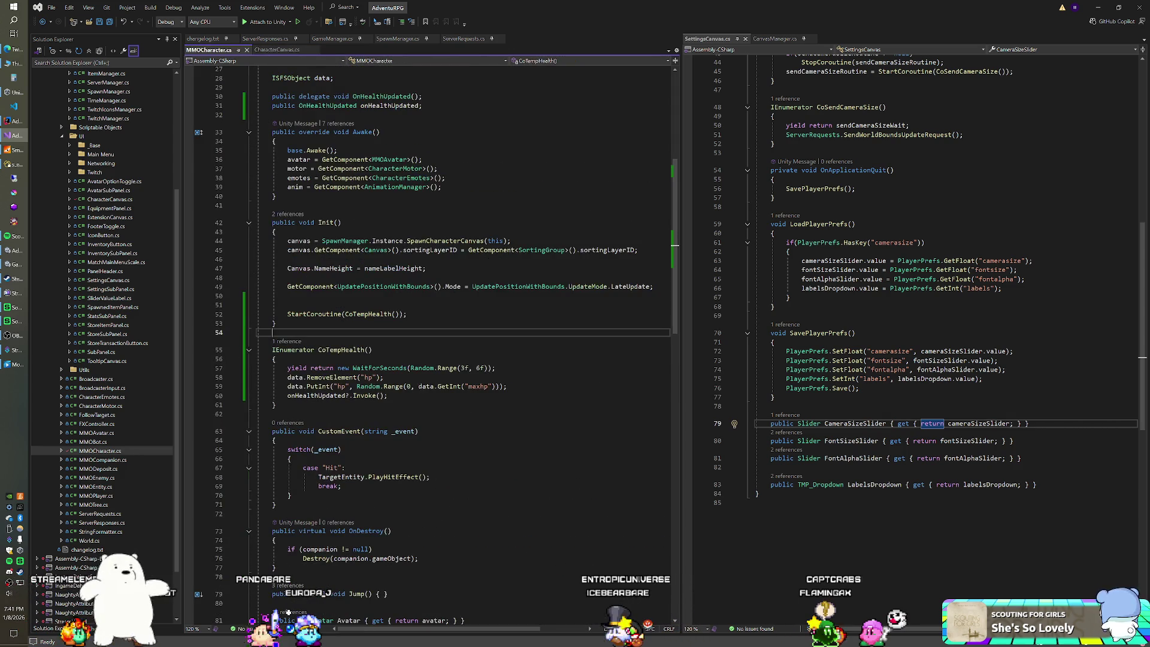
Delete the StartCoroutine(CoTempHealth()) call and the CoTempHealth coroutine, then save MMOCharacter.cs.
left_click_drag(408, 341, 647, 314)
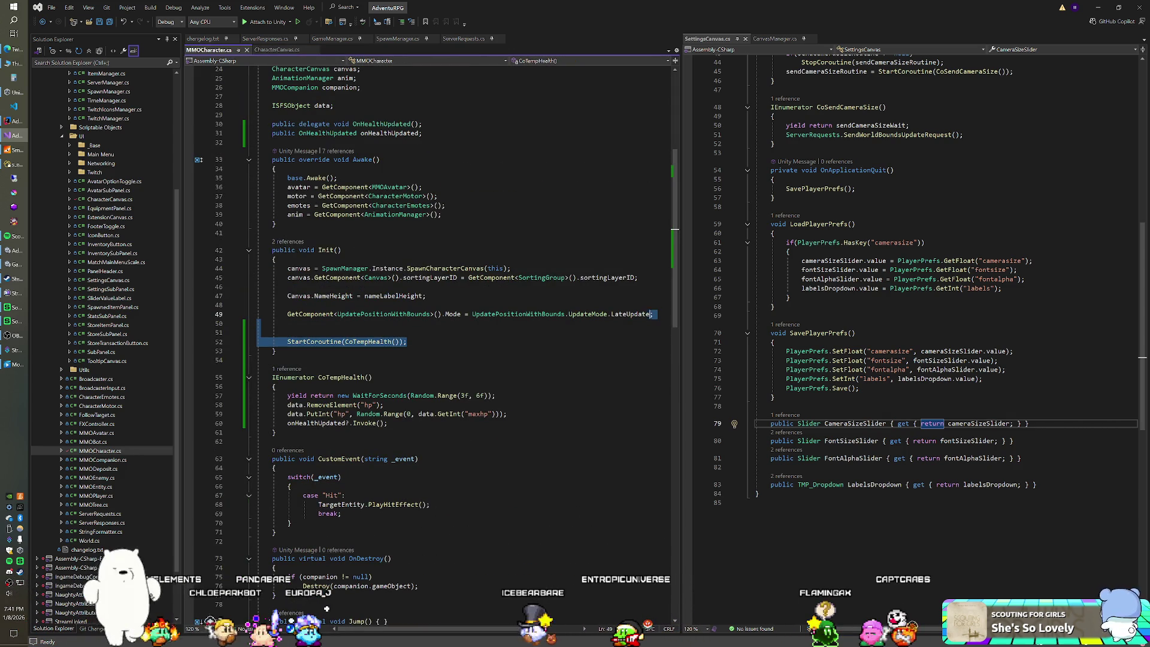
key("Delete")
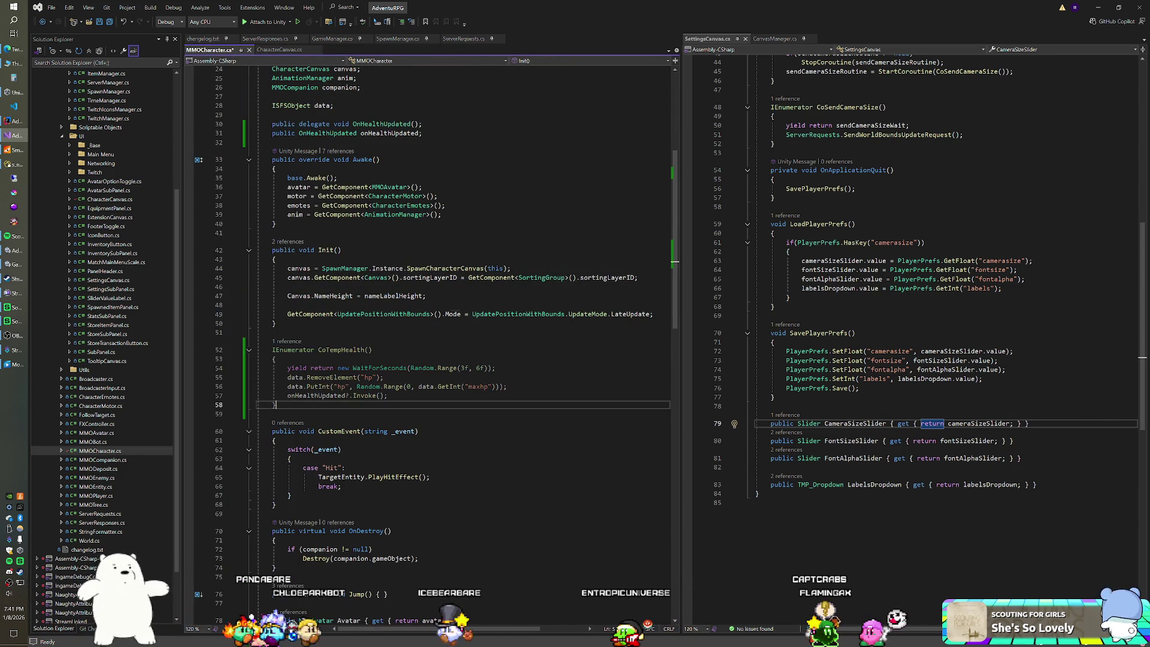
left_click_drag(276, 405, 309, 386)
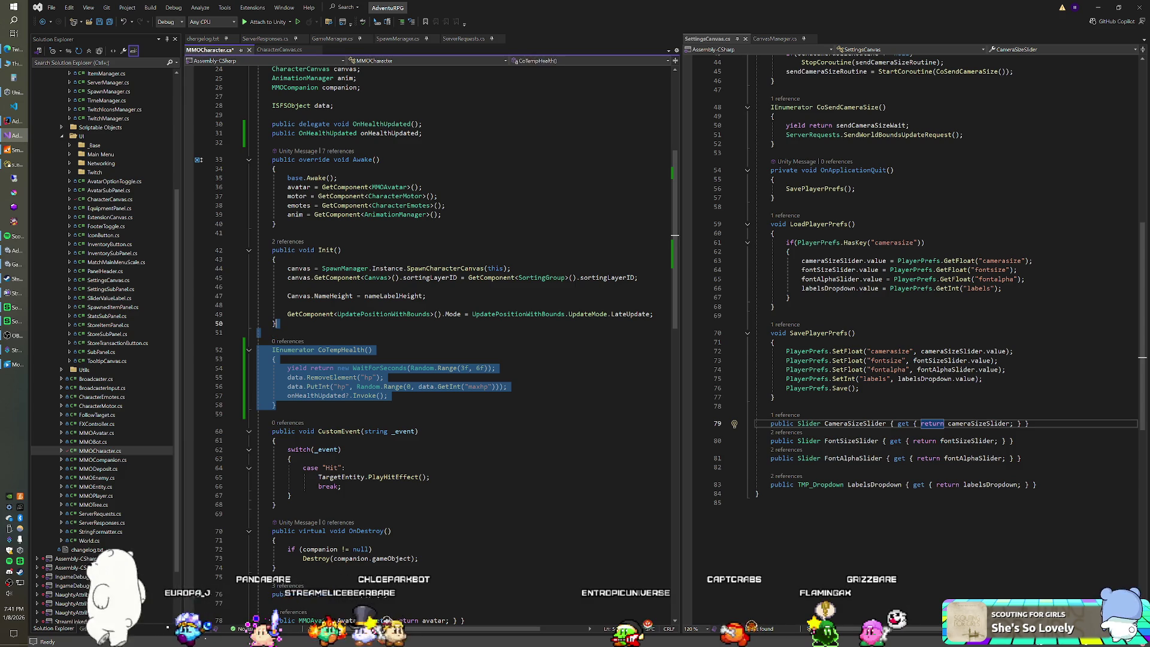
key("Delete")
key("ctrl+s")
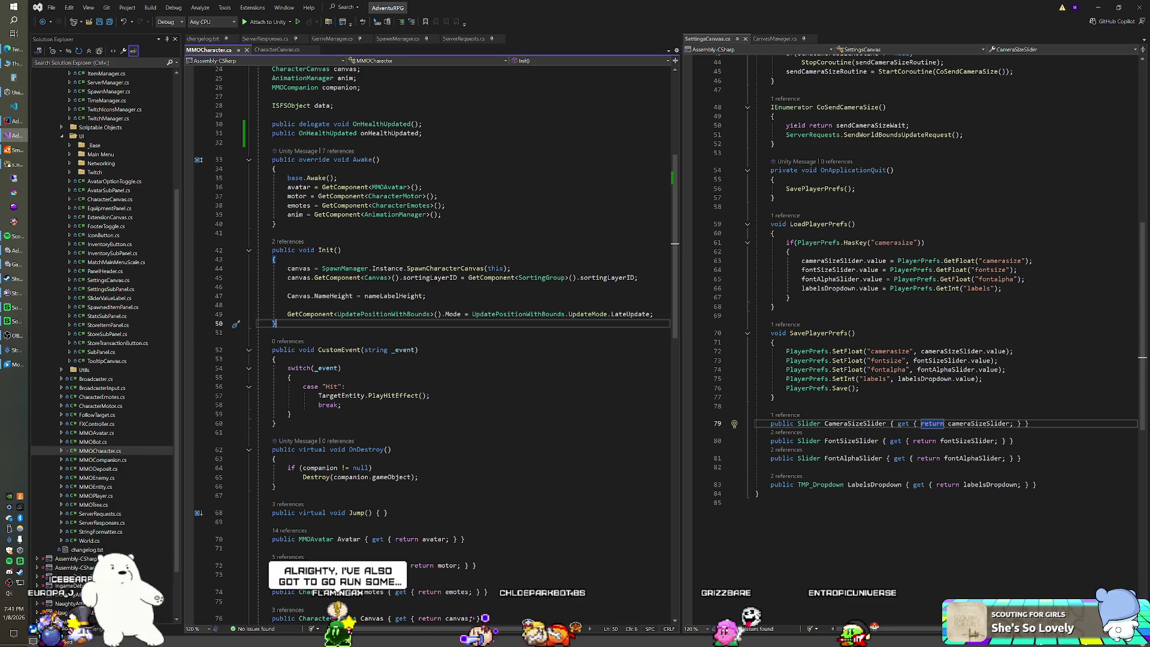
key("ctrl+s")
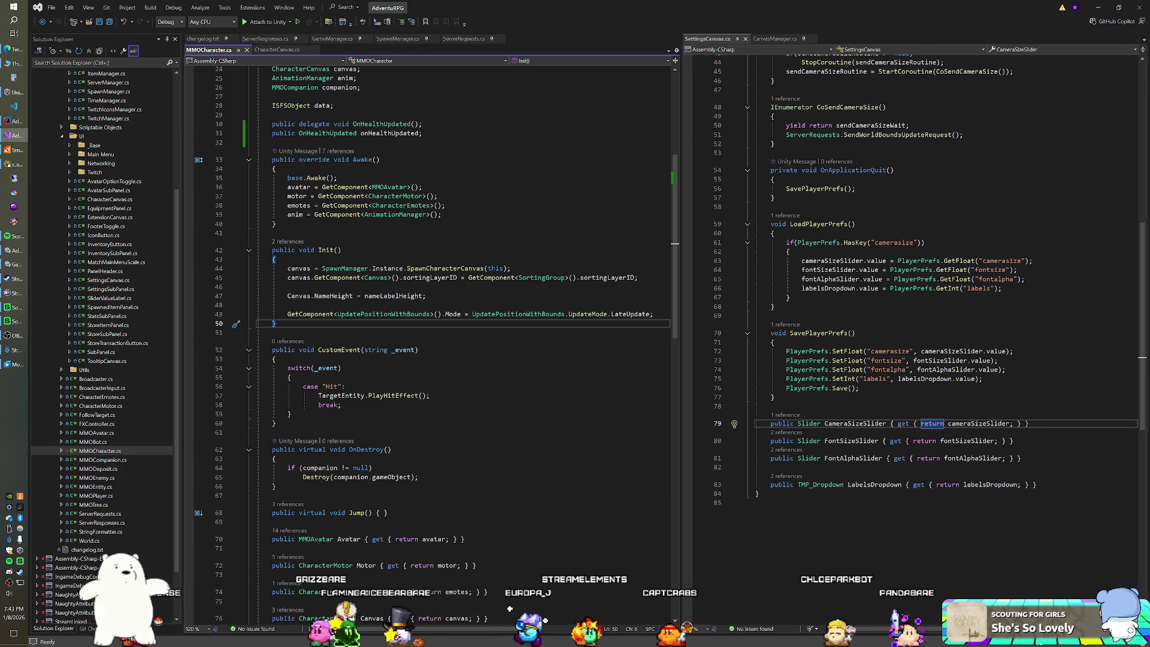
Leave Visual Studio and bring the Unity editor back to the front.
key("alt+Tab")
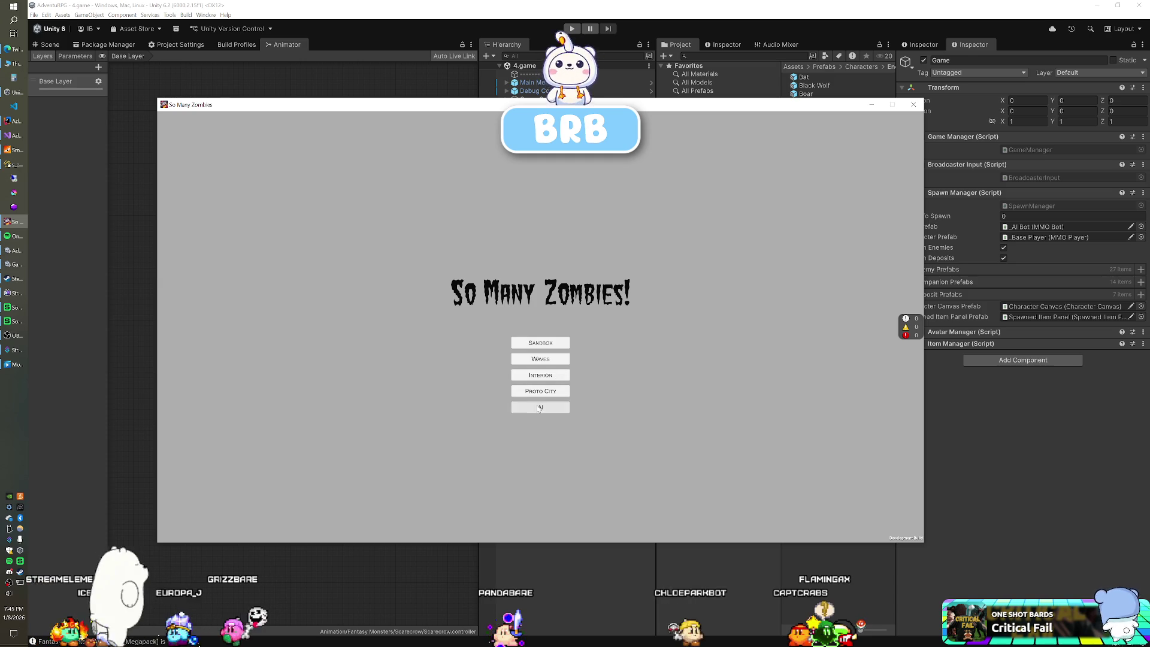
Choose the AI mode in the So Many Zombies! main menu.
left_click(539, 408)
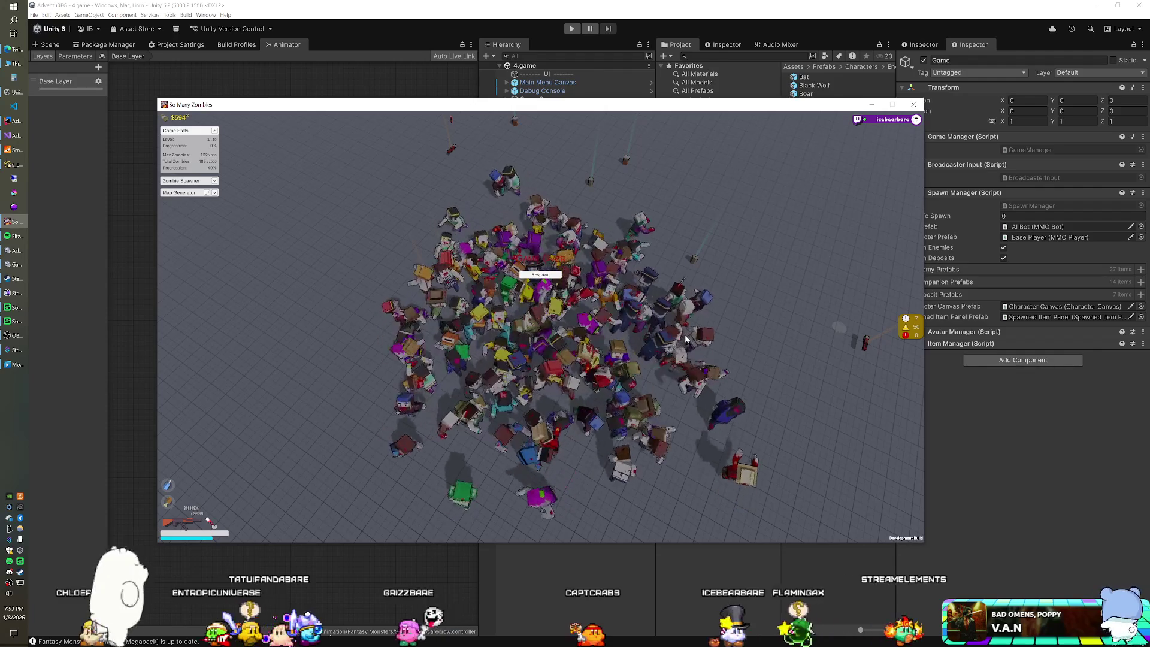
Switch away from the running So Many Zombies game window.
key("alt+Tab")
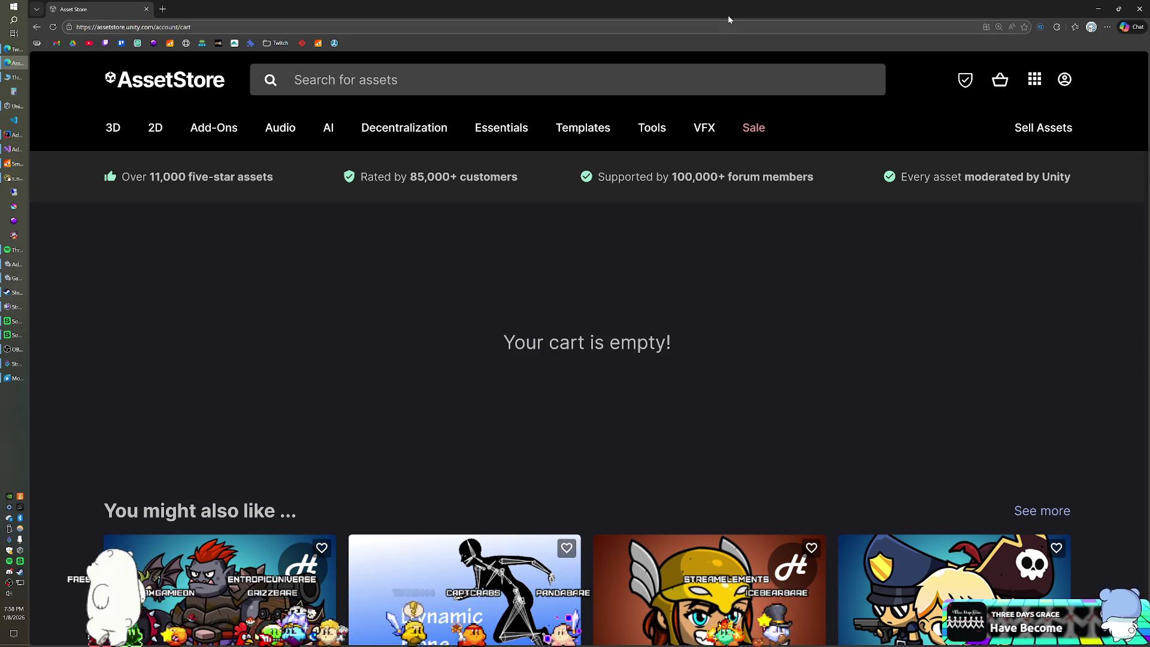
Hide the Asset Store browser to reveal the Unity editor, then take the store out of full screen.
key("super+Down")
key("super+Down")
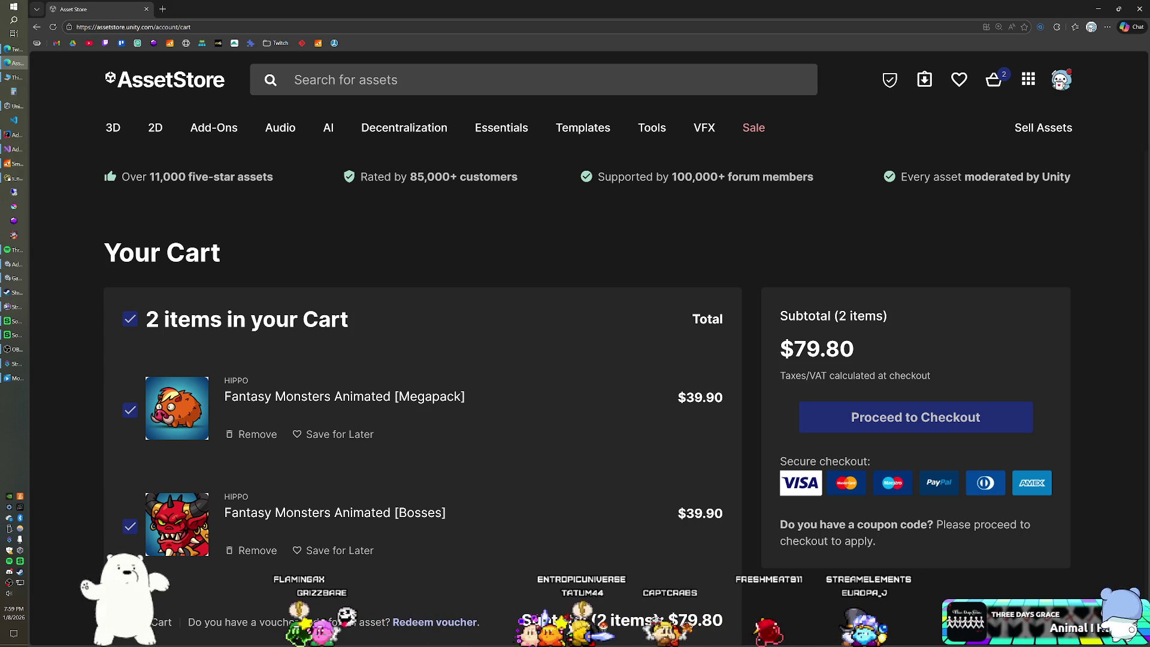
mouse_move(114, 9)
left_mouse_down()
mouse_move(524, 70)
mouse_move(1149, 71)
left_mouse_up()
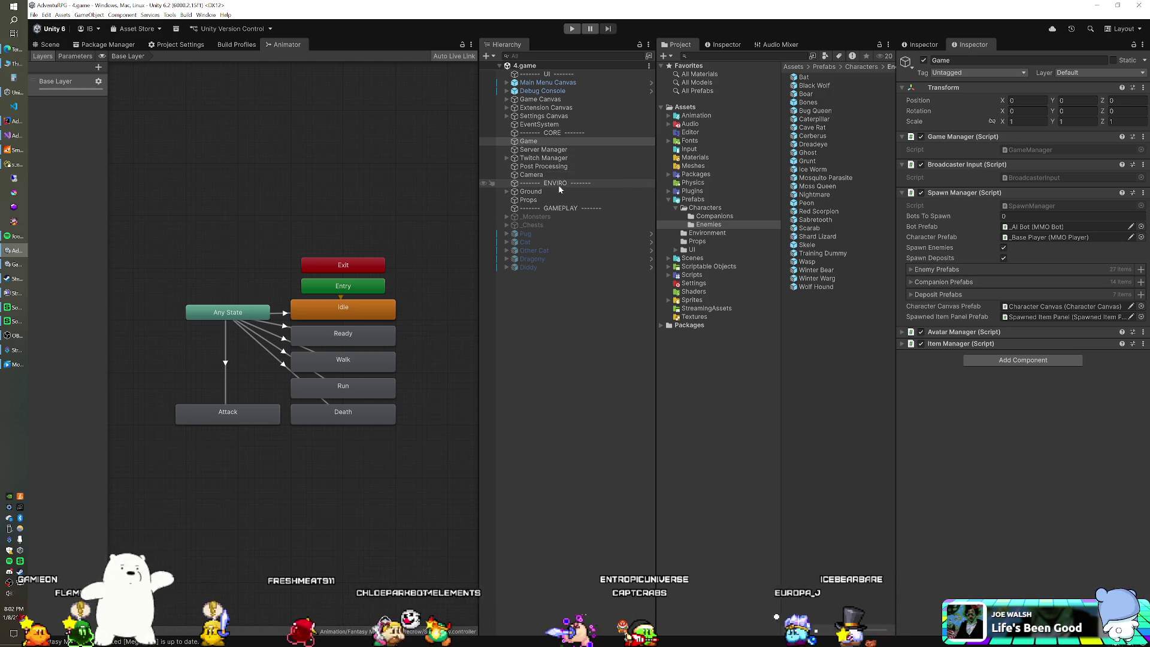
Create an empty GameObject in the scene and reset its Transform to the origin.
left_click(49, 44)
scroll(262, 257, "down", 6)
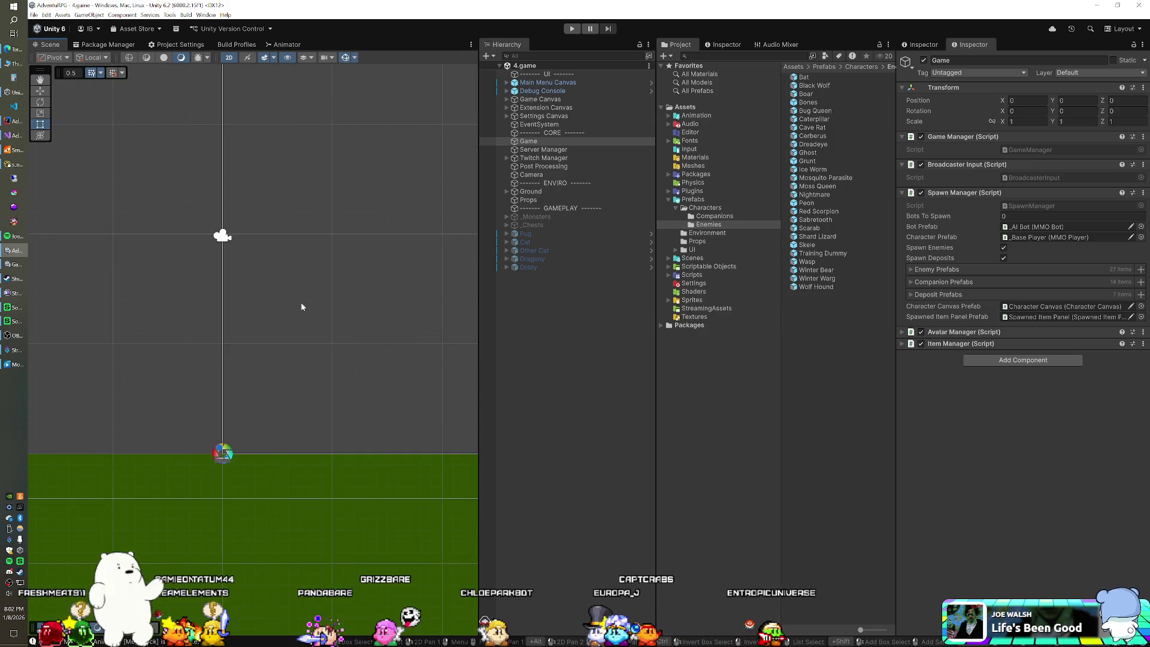
left_click(487, 56)
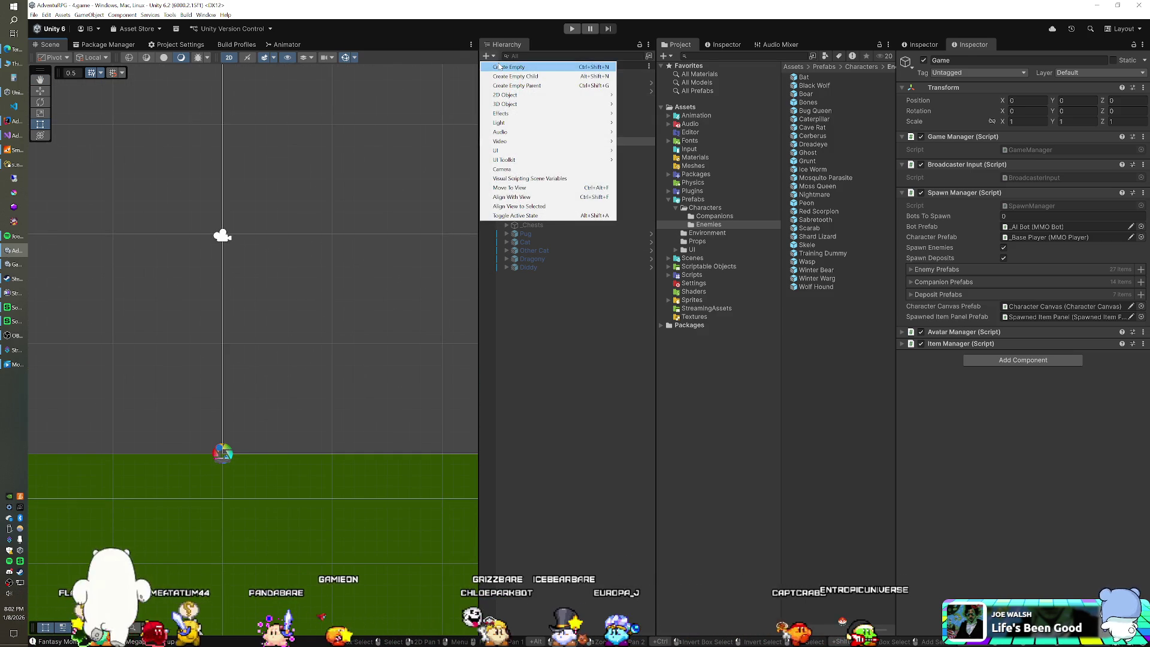
left_click(508, 67)
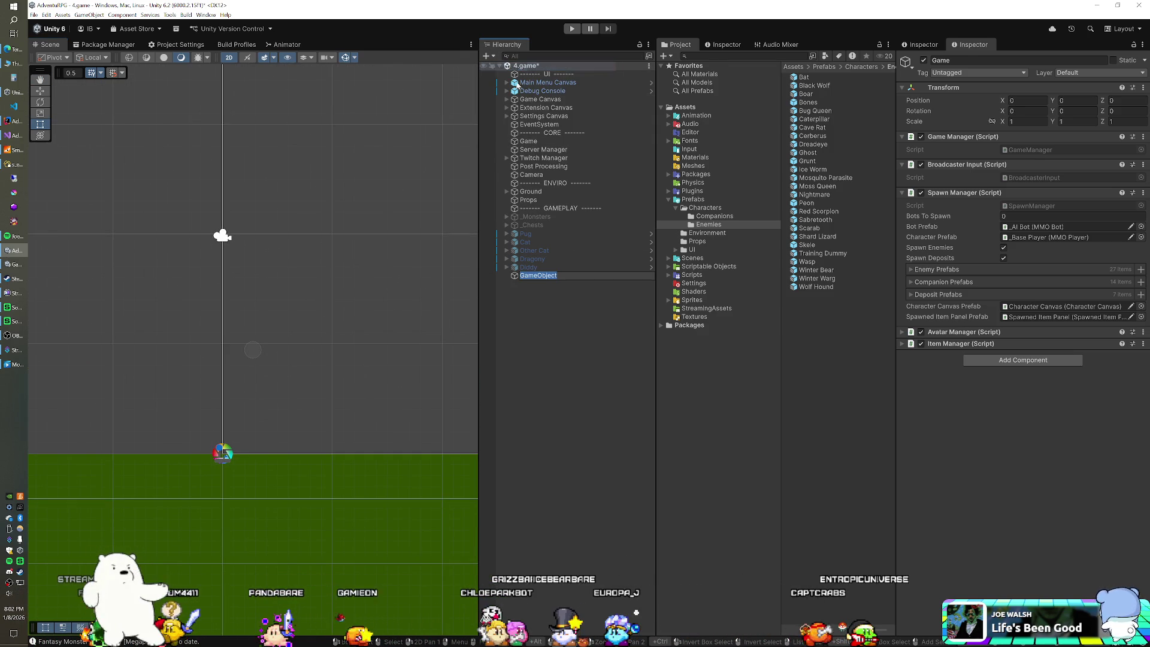
right_click(947, 89)
left_click(955, 96)
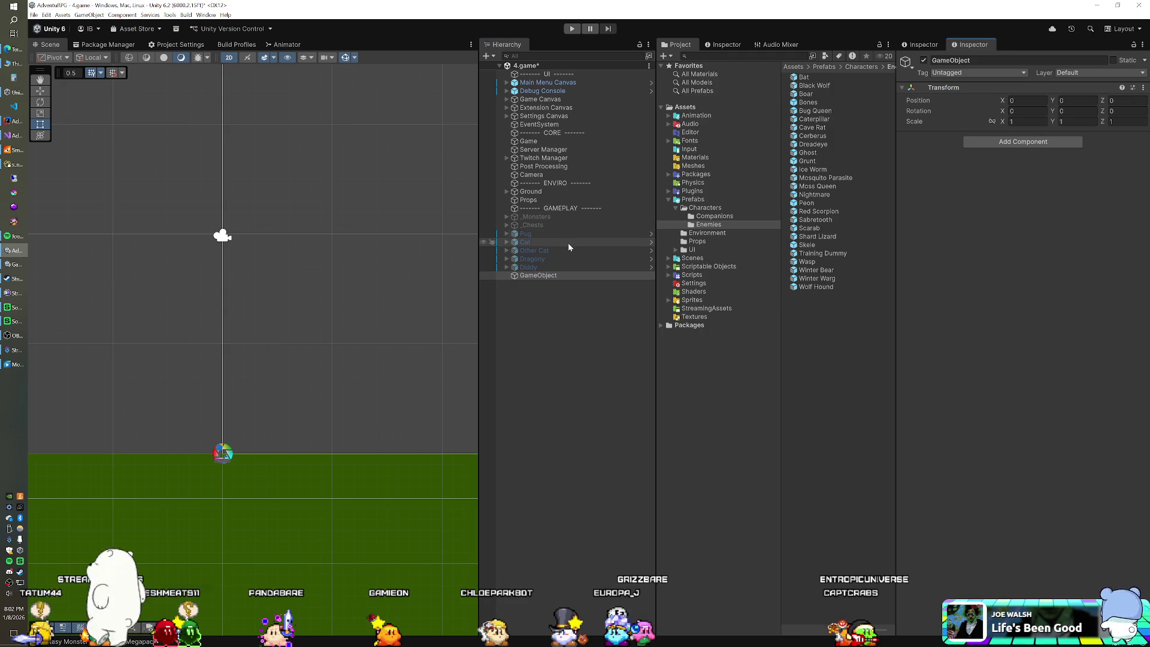
left_click(540, 268)
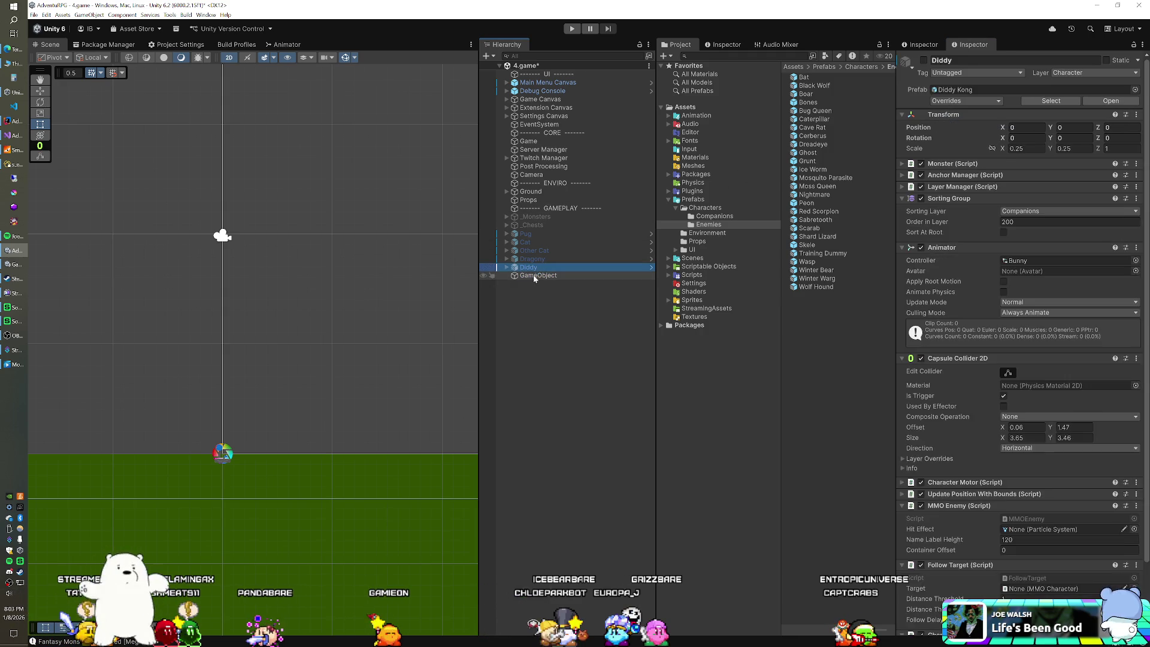
left_click(550, 274)
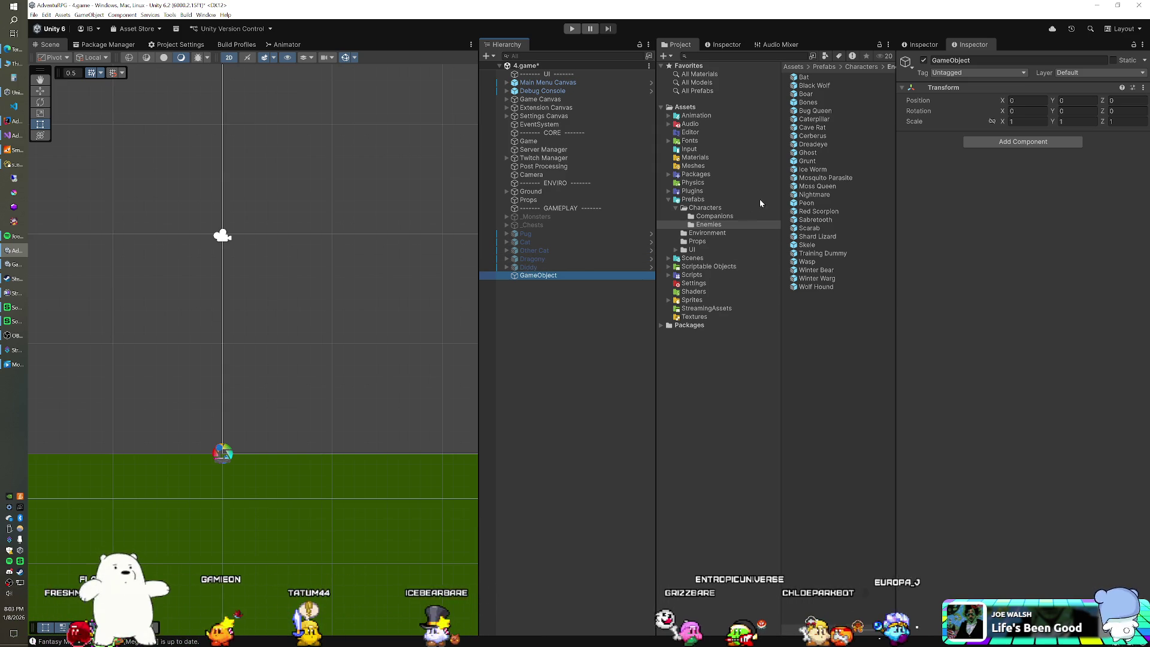
Check the Navicat enemy subtypes table, then drag the Peon prefab onto GameObject.
left_click(14, 166)
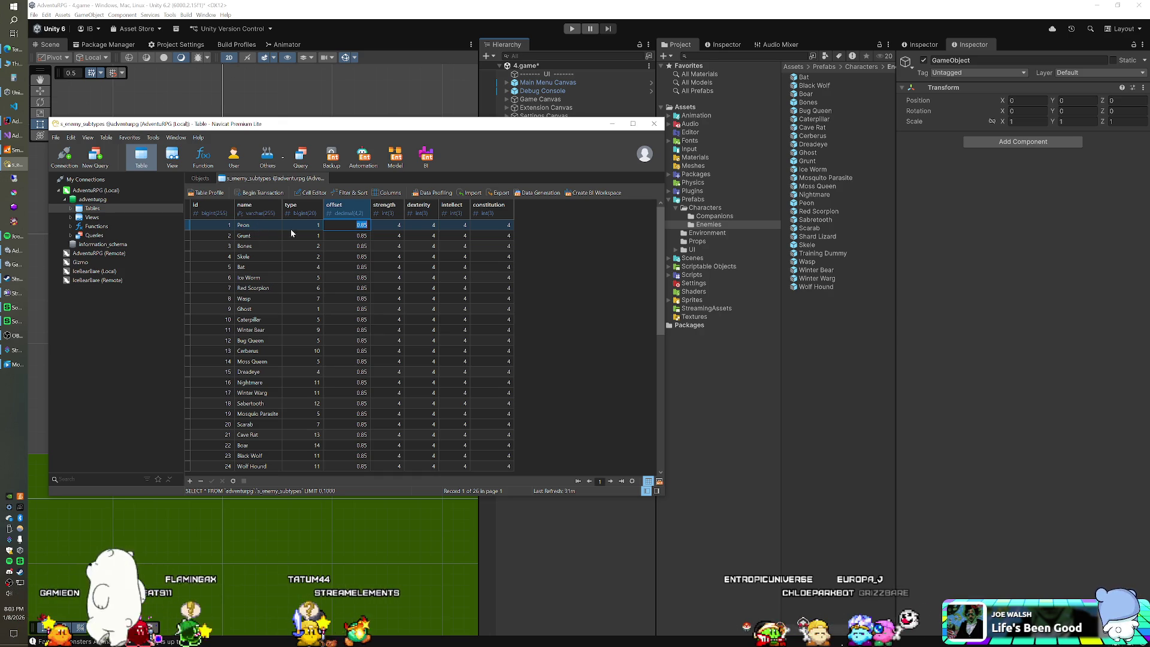
left_click(657, 28)
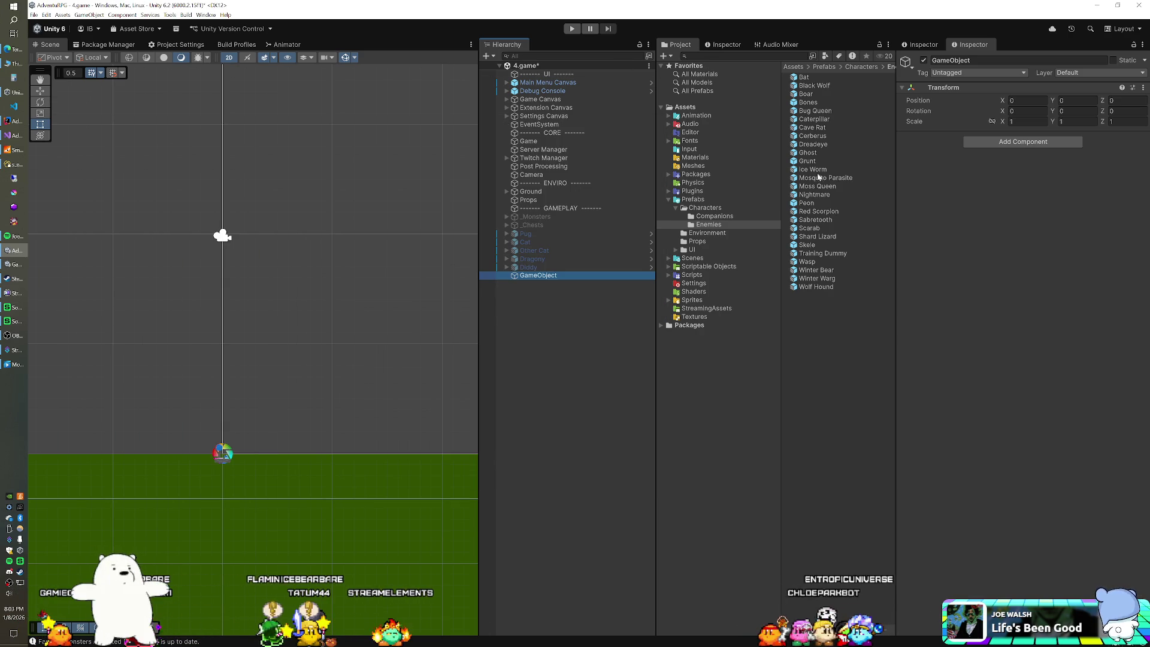
mouse_move(814, 204)
left_mouse_down()
mouse_move(749, 239)
mouse_move(552, 279)
left_mouse_up()
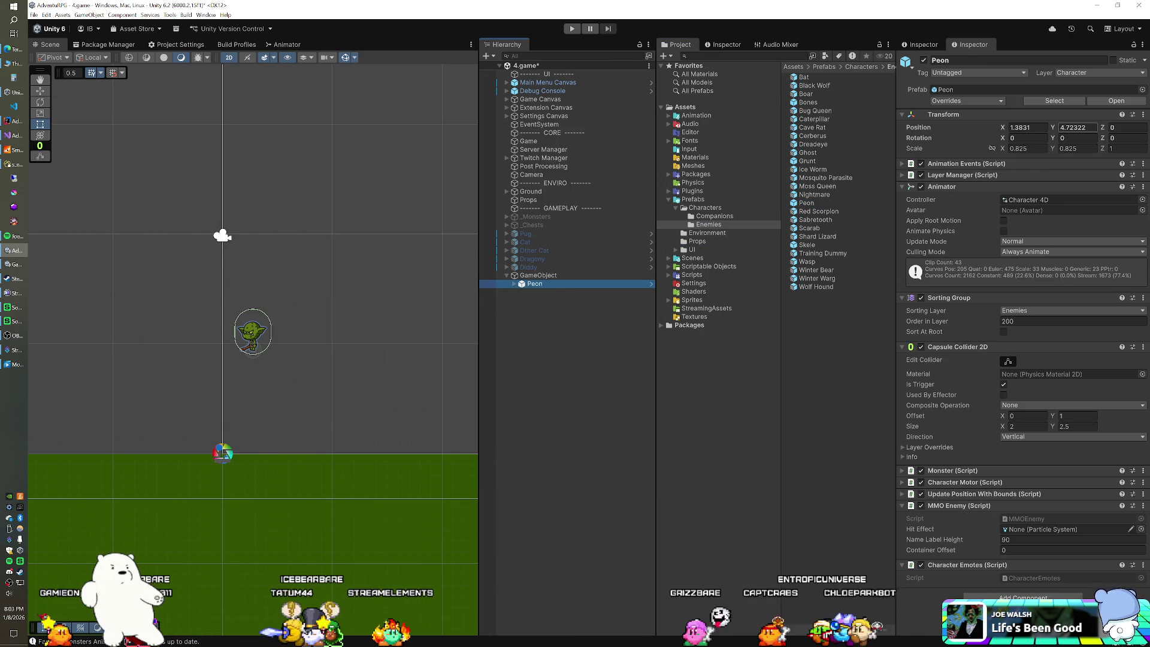
Nest Peon under GameObject and set its Position X to 0.
left_click(1039, 127)
type("0")
key("Tab")
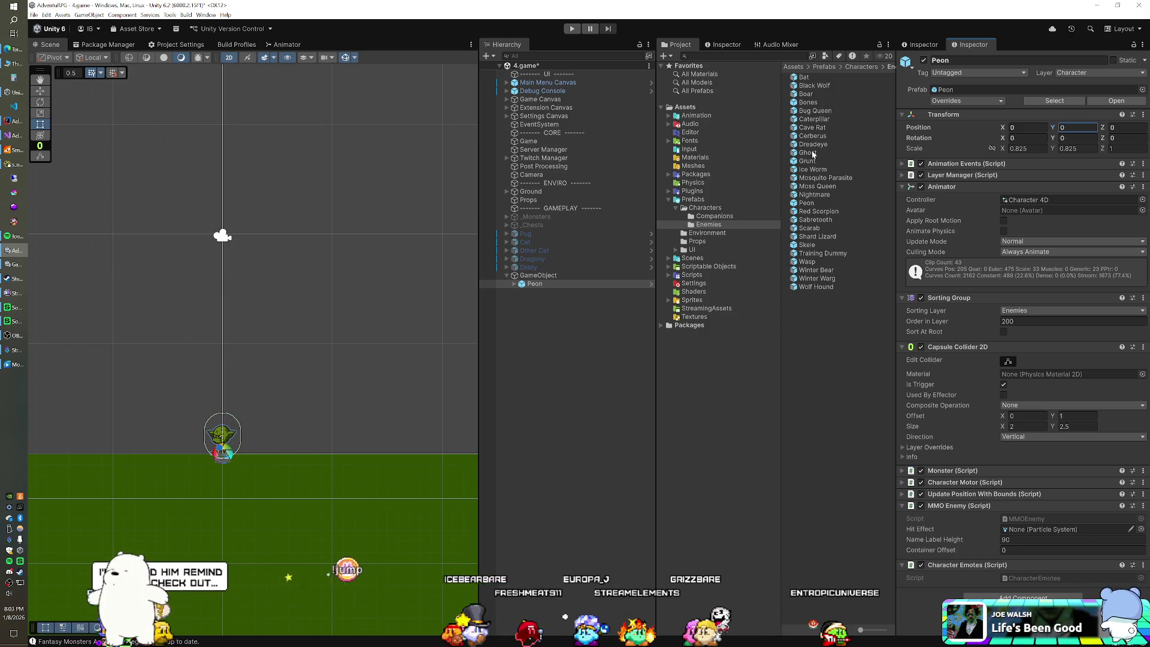
left_click(807, 203)
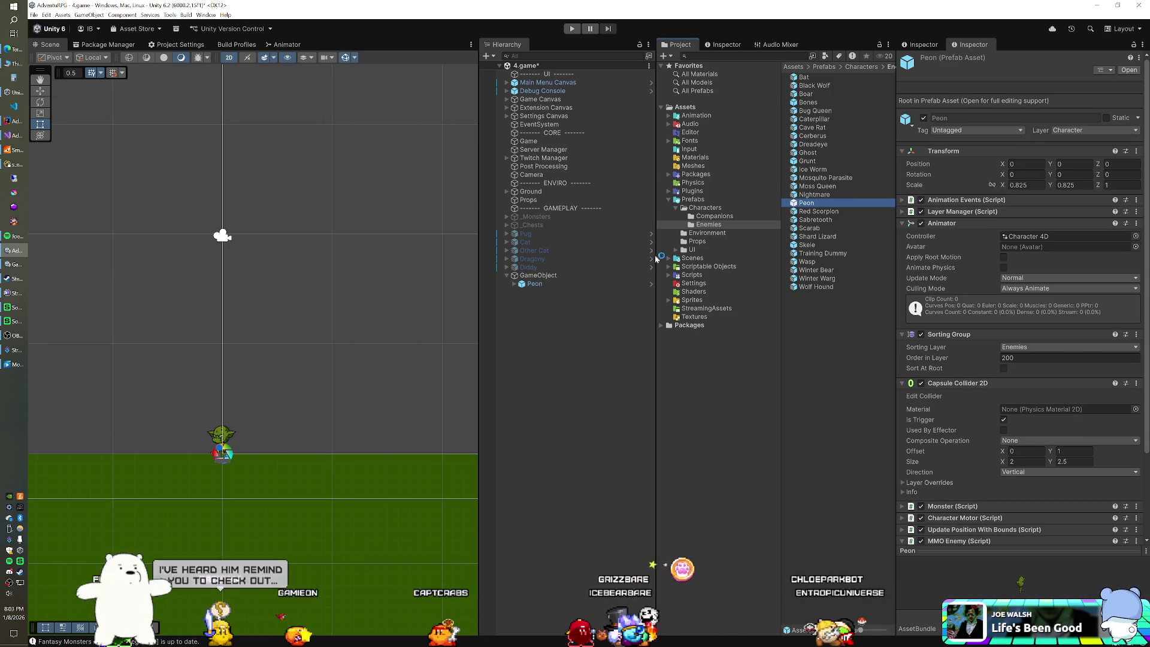
left_click(530, 284)
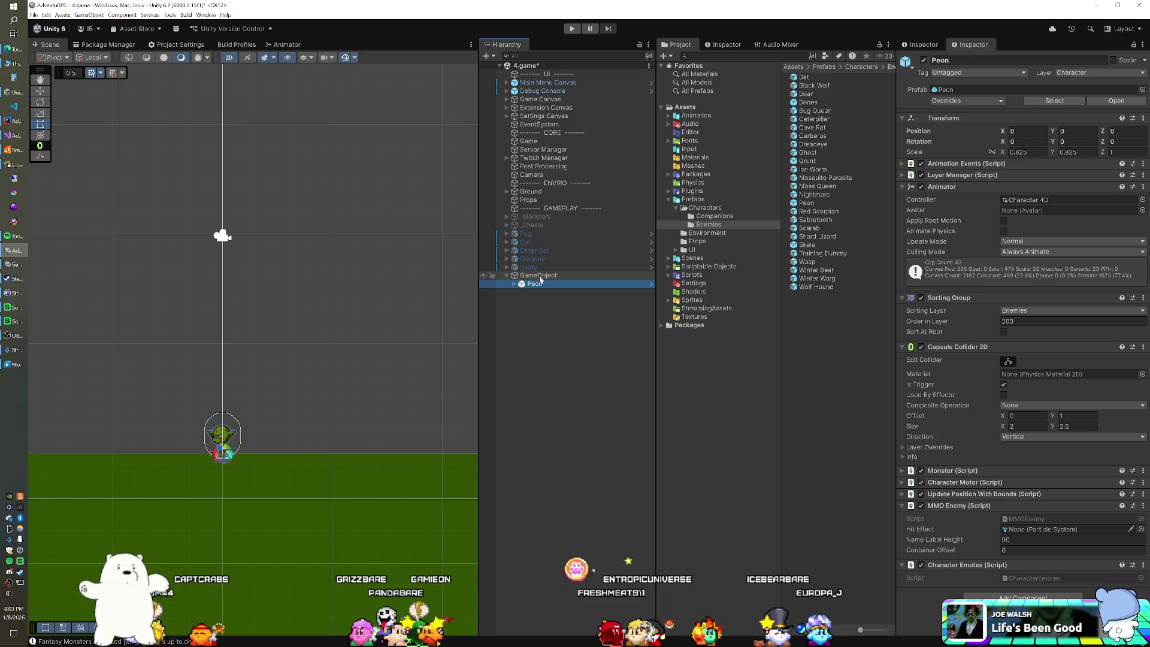
Frame the goblin higher in the scene view and show the Characters prefab folder.
scroll(310, 297, "up", 5)
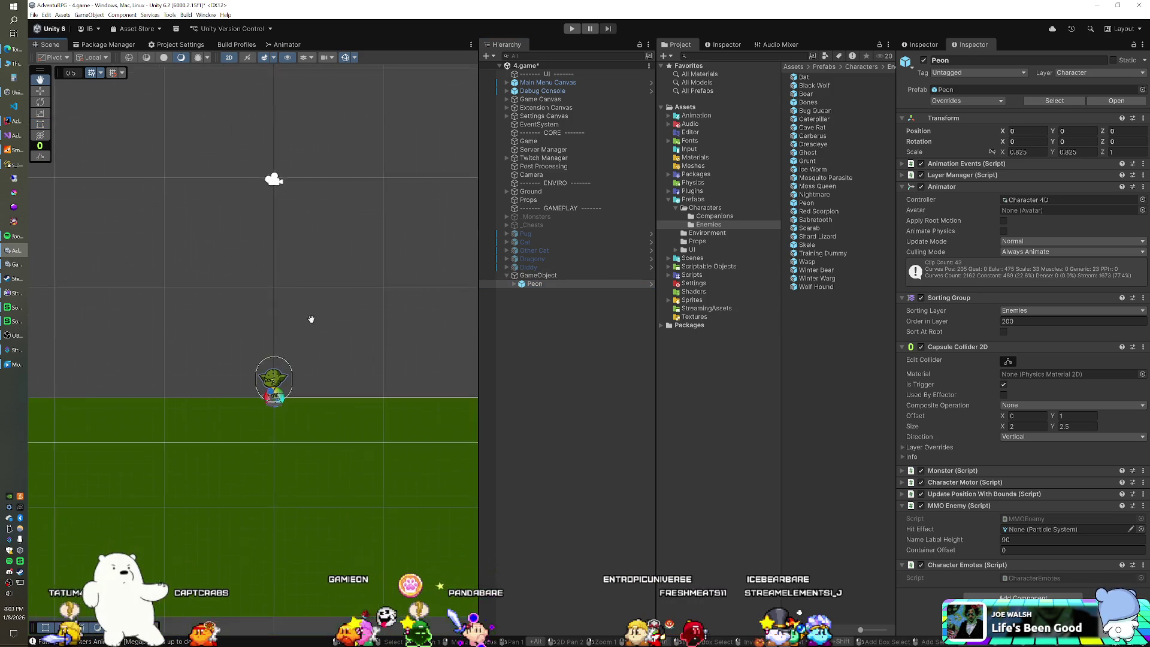
left_click_drag(301, 331, 319, 273)
scroll(319, 272, "up", 1)
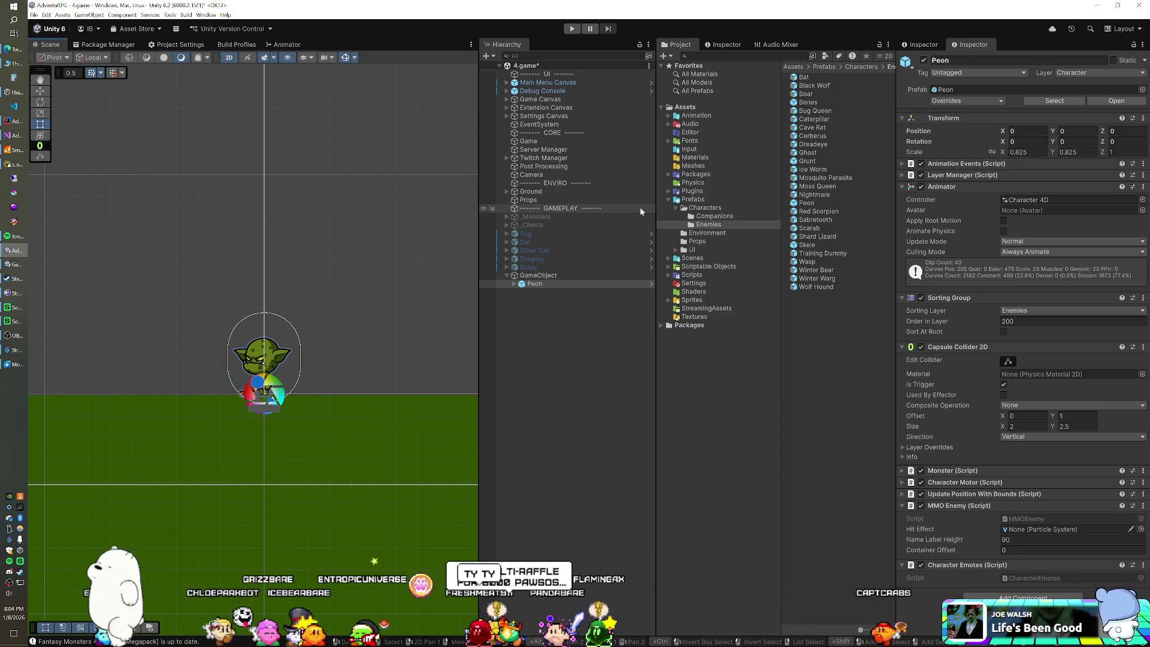
left_click(705, 208)
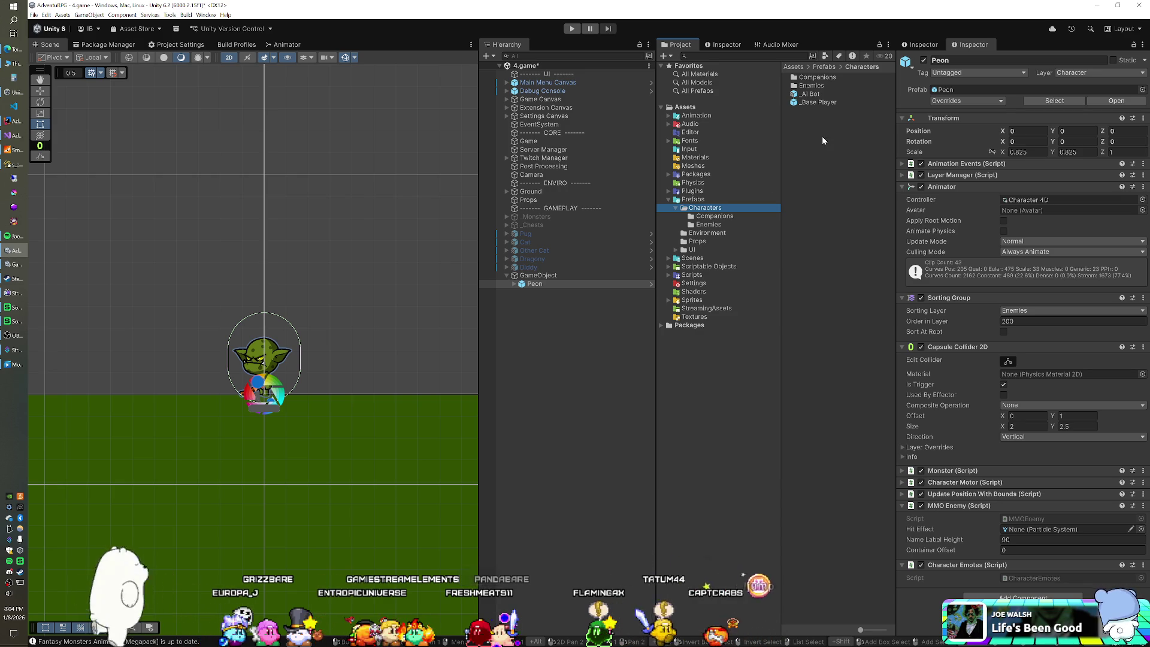
Place a _Base Player prefab under GameObject beside Peon with Position X and Y set to 0.
left_click_drag(645, 231, 549, 287)
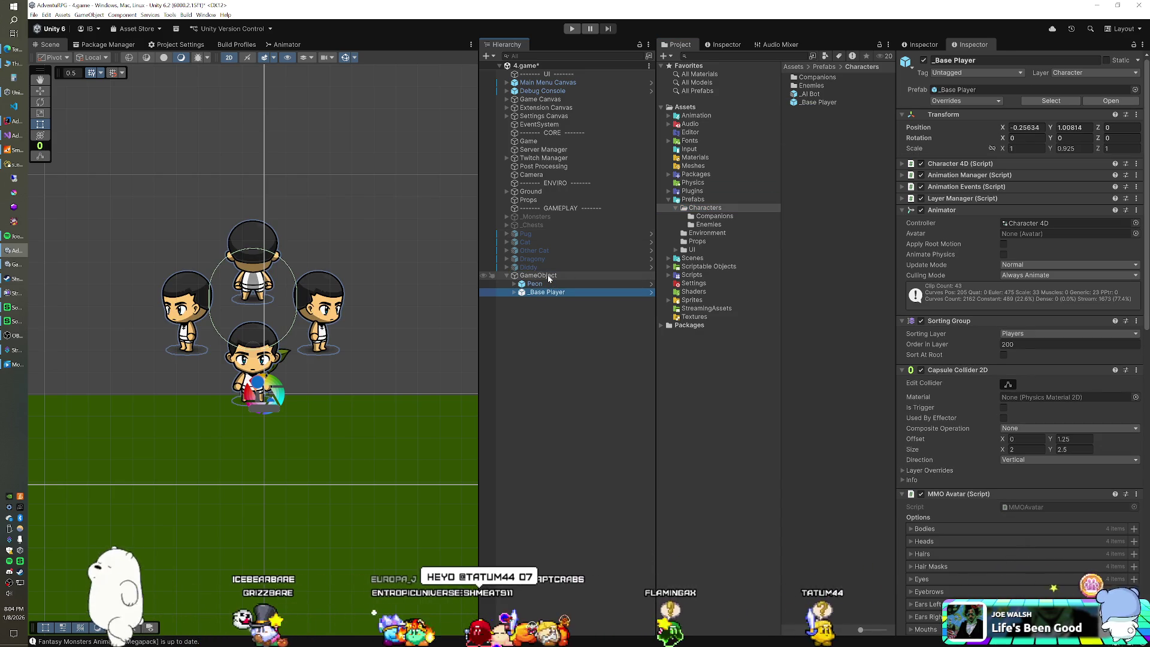
left_click(1025, 127)
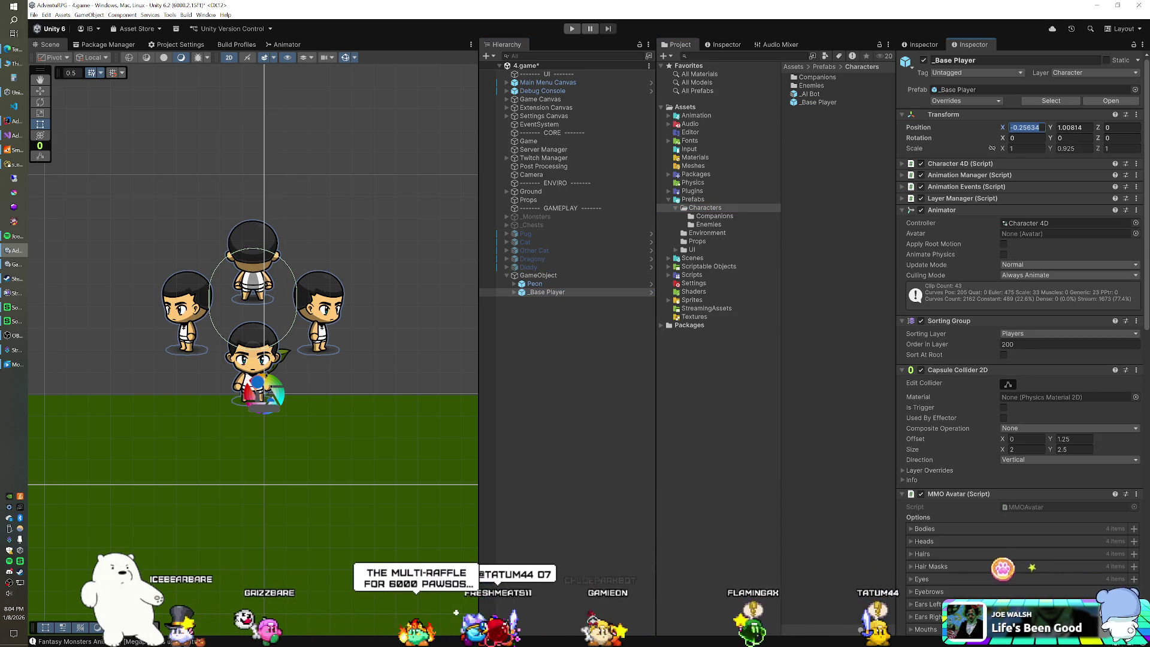
type("0")
key("Tab")
type("0")
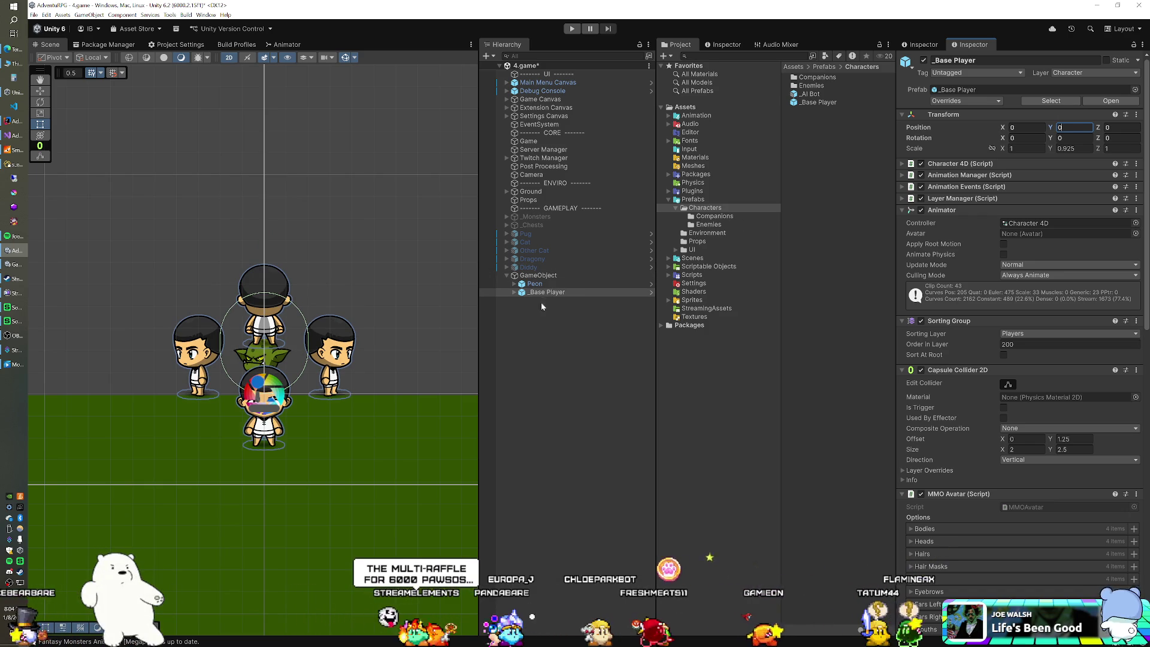
Expand _Base Player and deactivate its Front, Back and Left children.
left_click(515, 293)
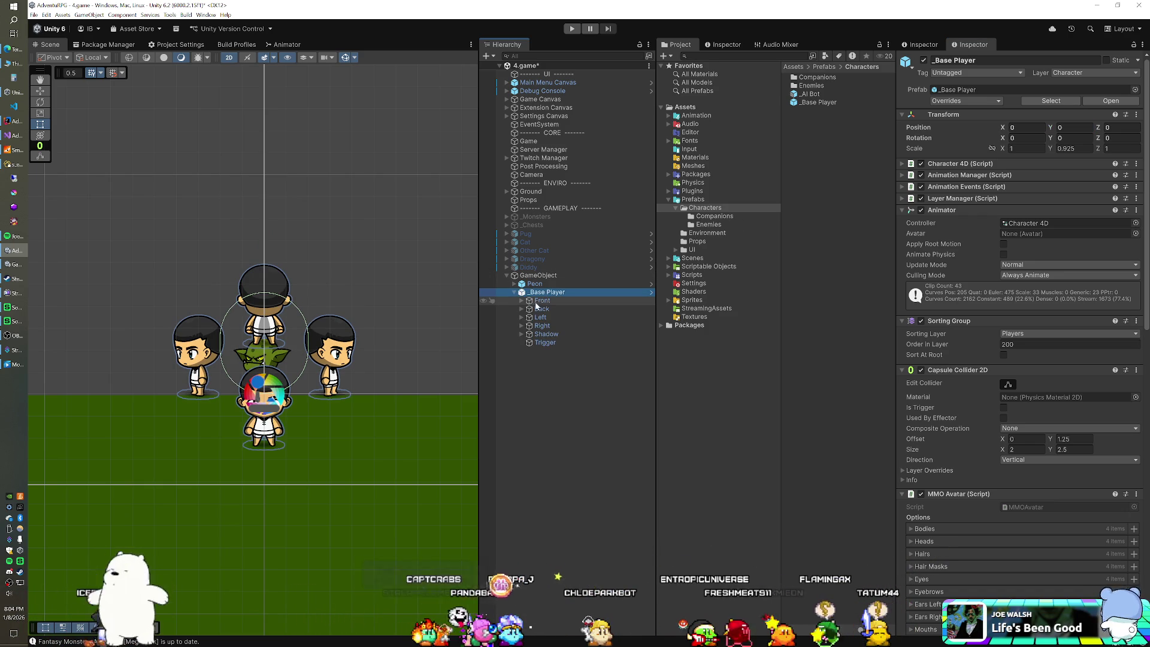
left_click(541, 300)
left_click(541, 317, "shift")
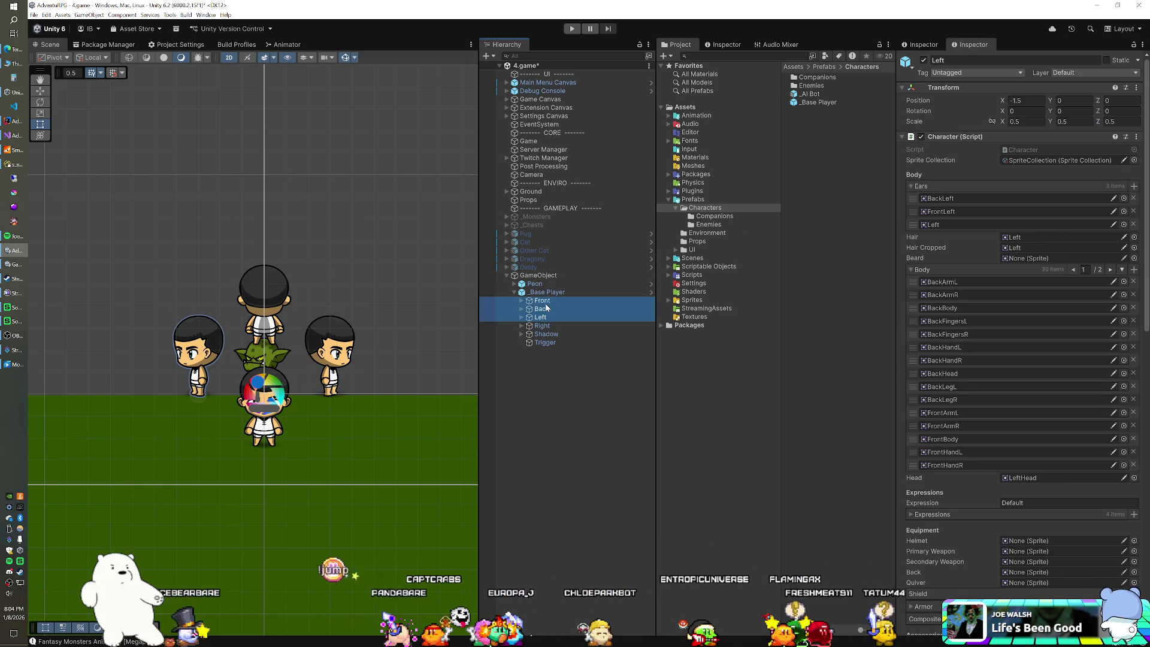
left_click(924, 60)
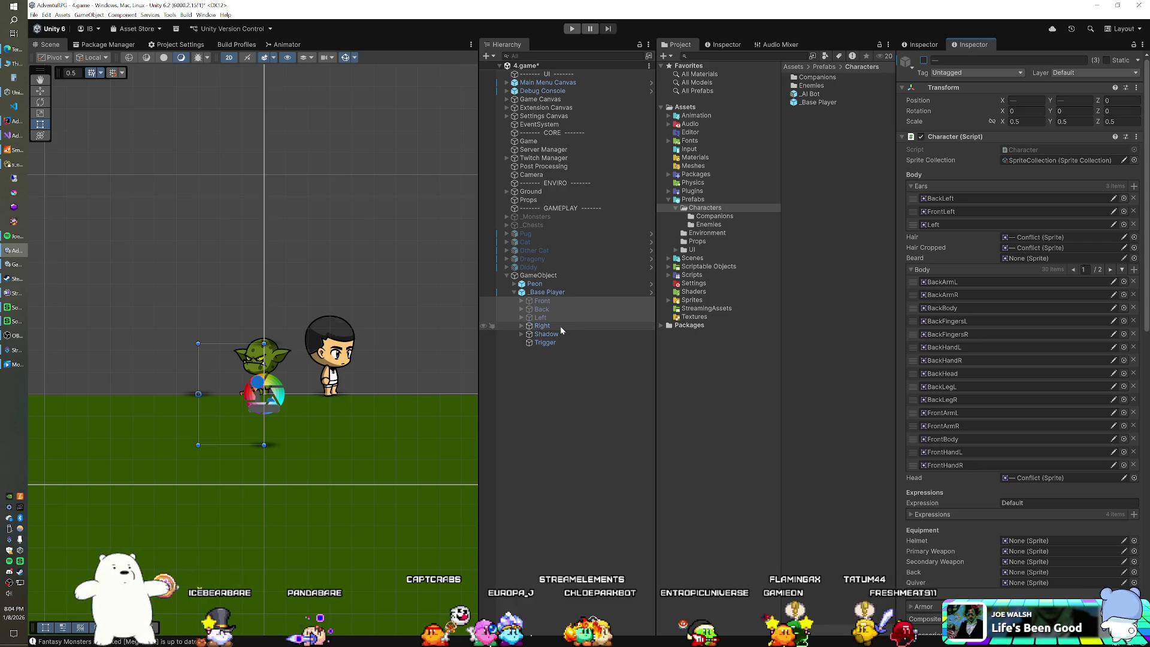
Set the Right child's Position X to 0, hide scene gizmos, and deactivate Shadow.
left_click(542, 326)
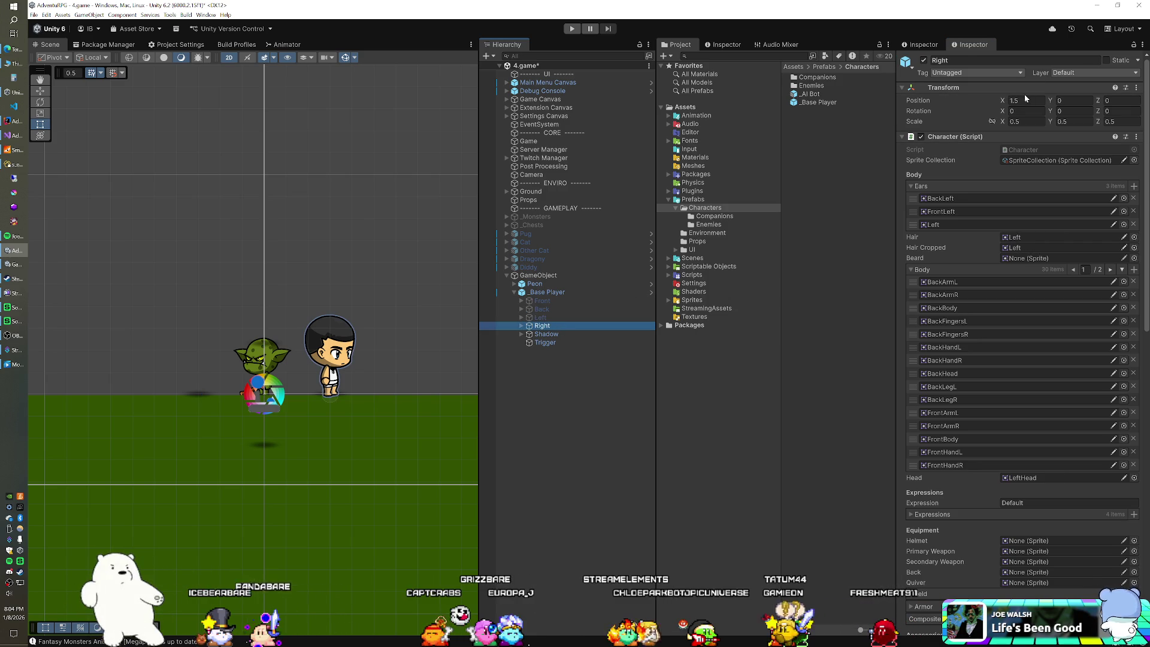
type("0")
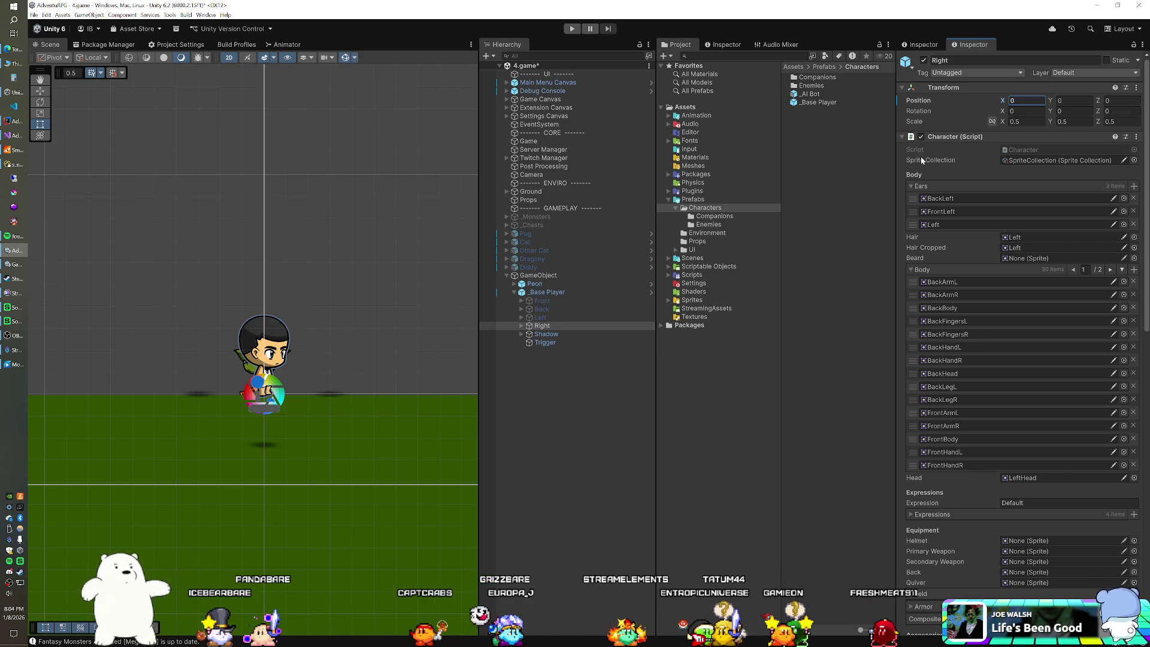
left_click(558, 293)
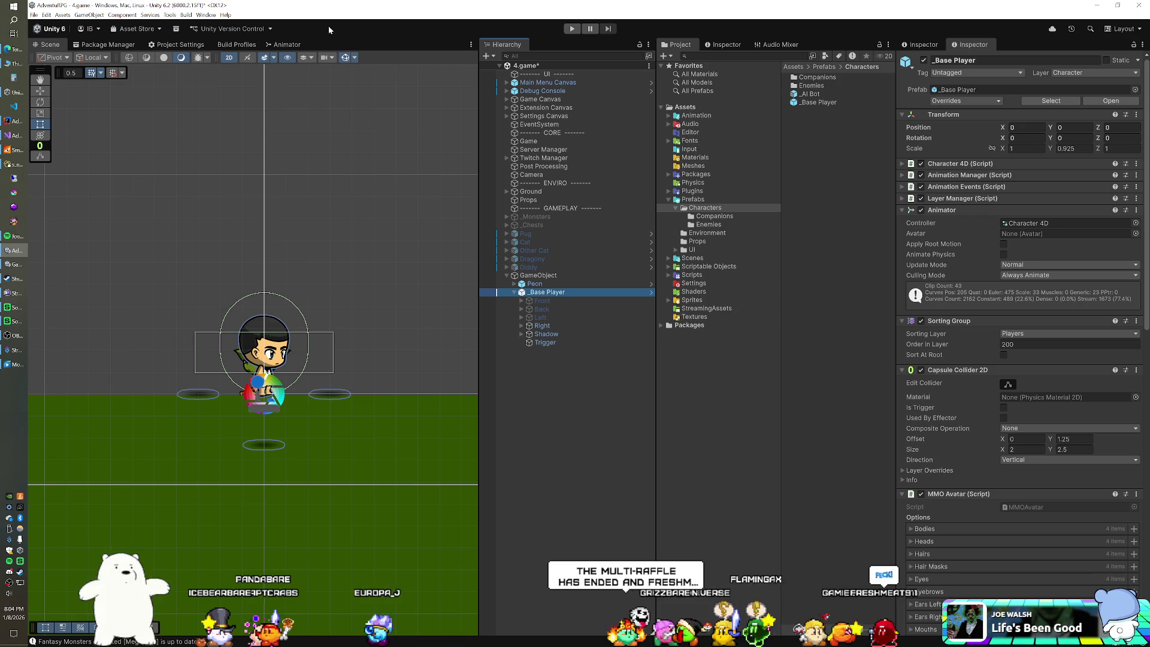
left_click(346, 58)
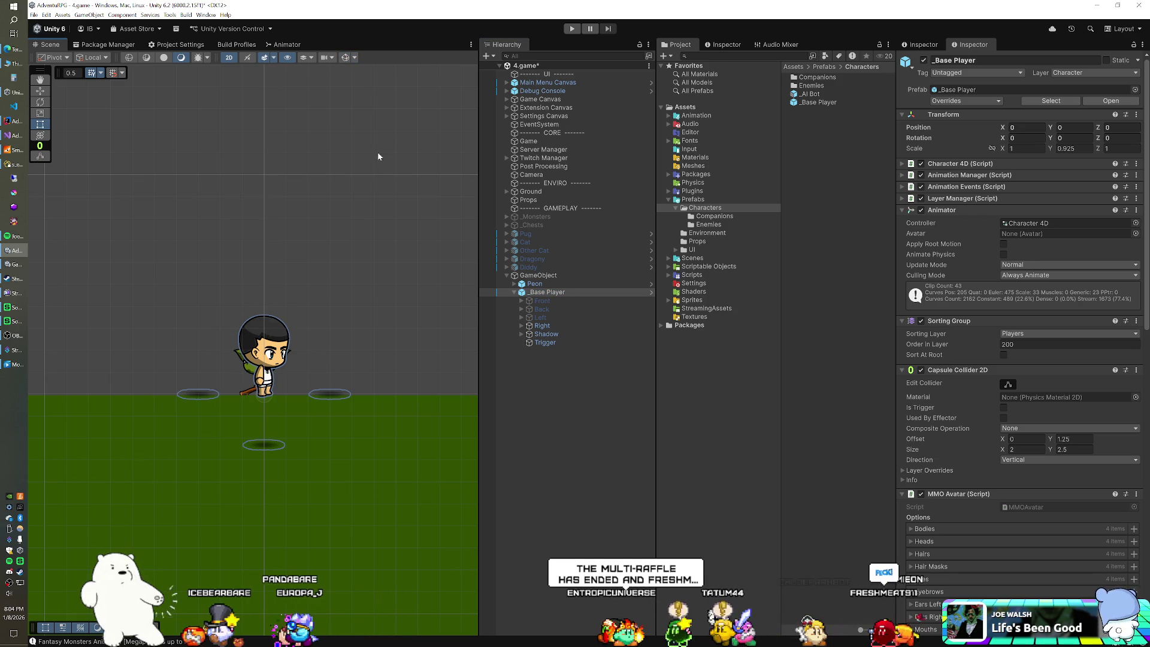
left_click(593, 334)
left_click(925, 60)
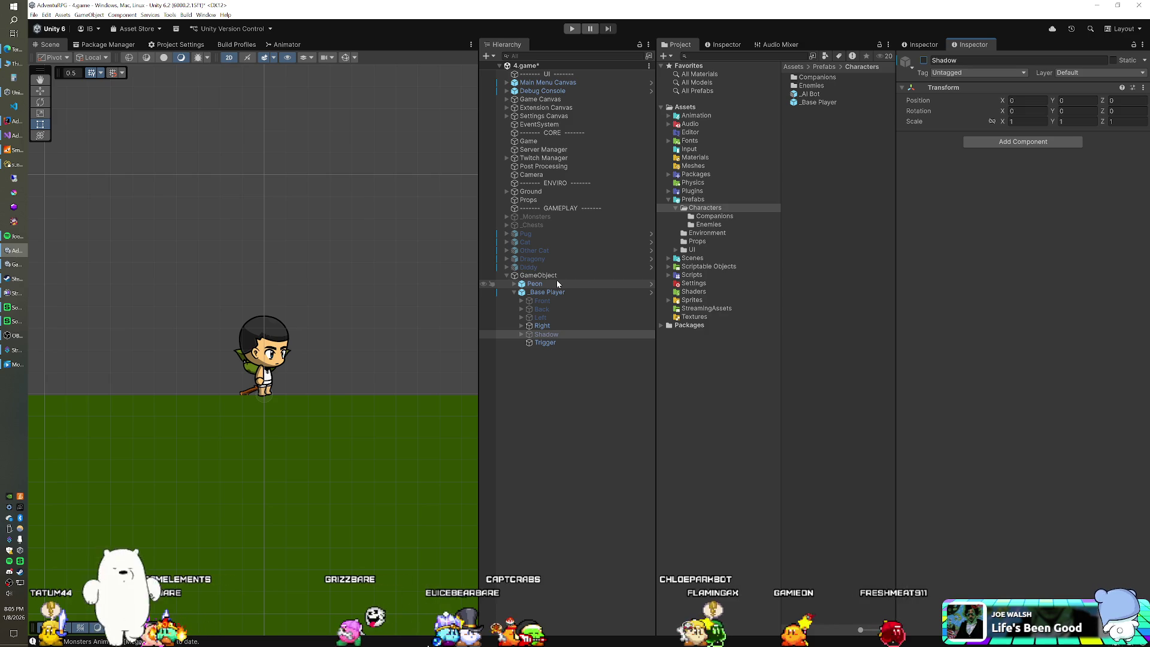
Move _Base Player to Position X -1.2 so it stands just left of the goblin.
left_click(556, 291)
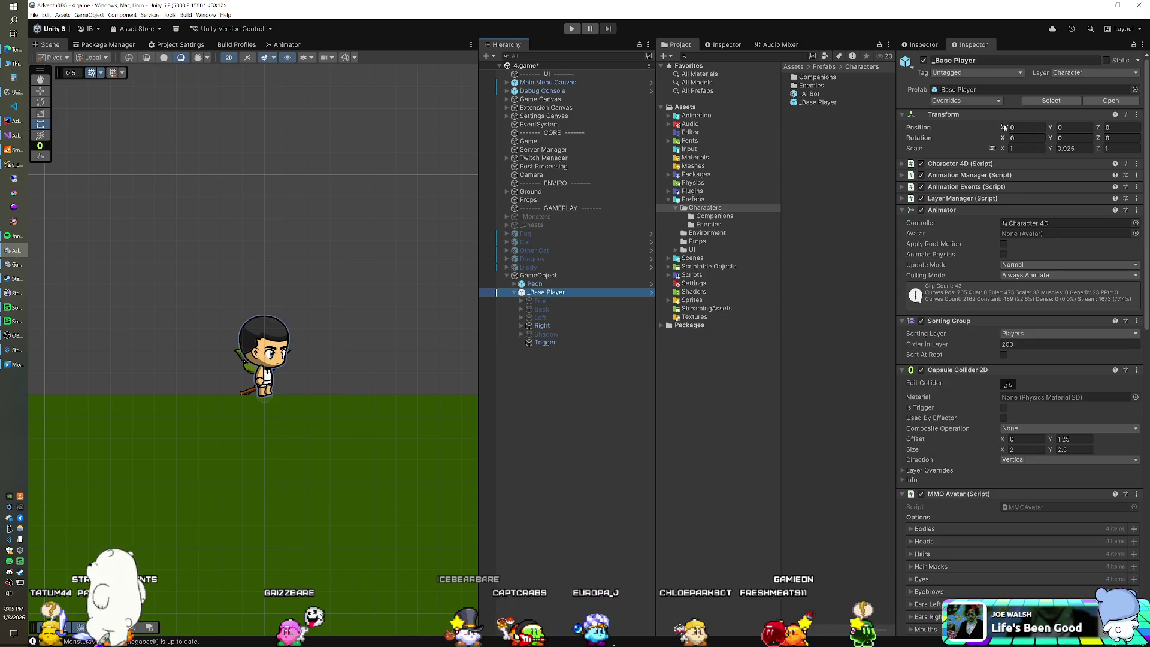
left_click_drag(1003, 130, 983, 132)
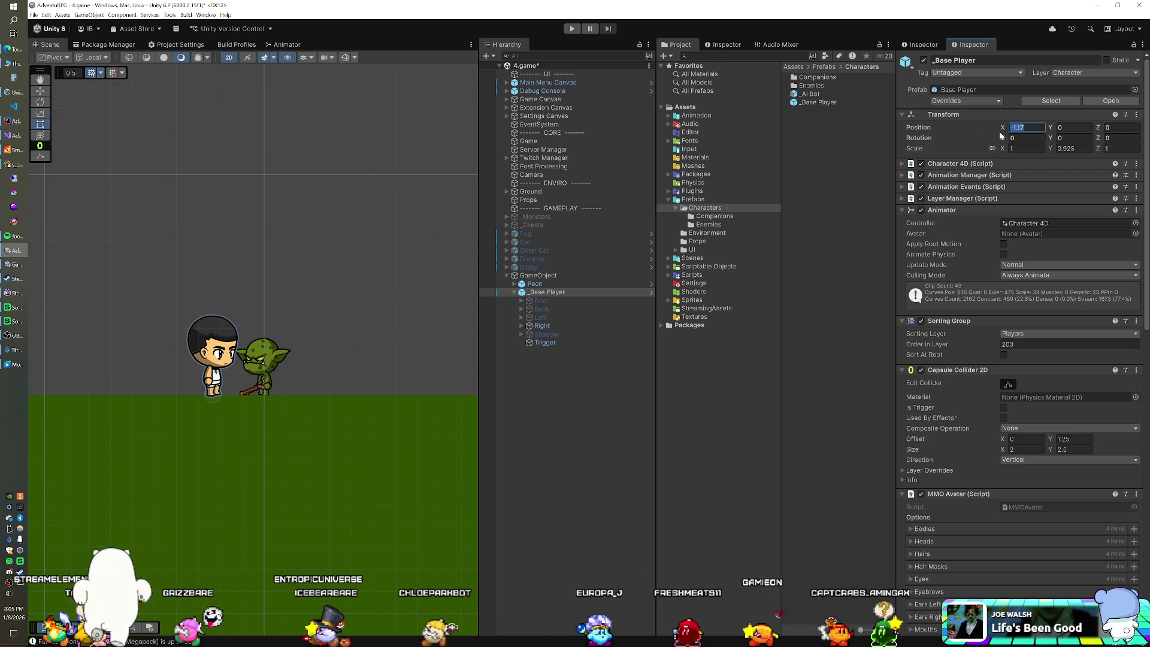
type("-1.2")
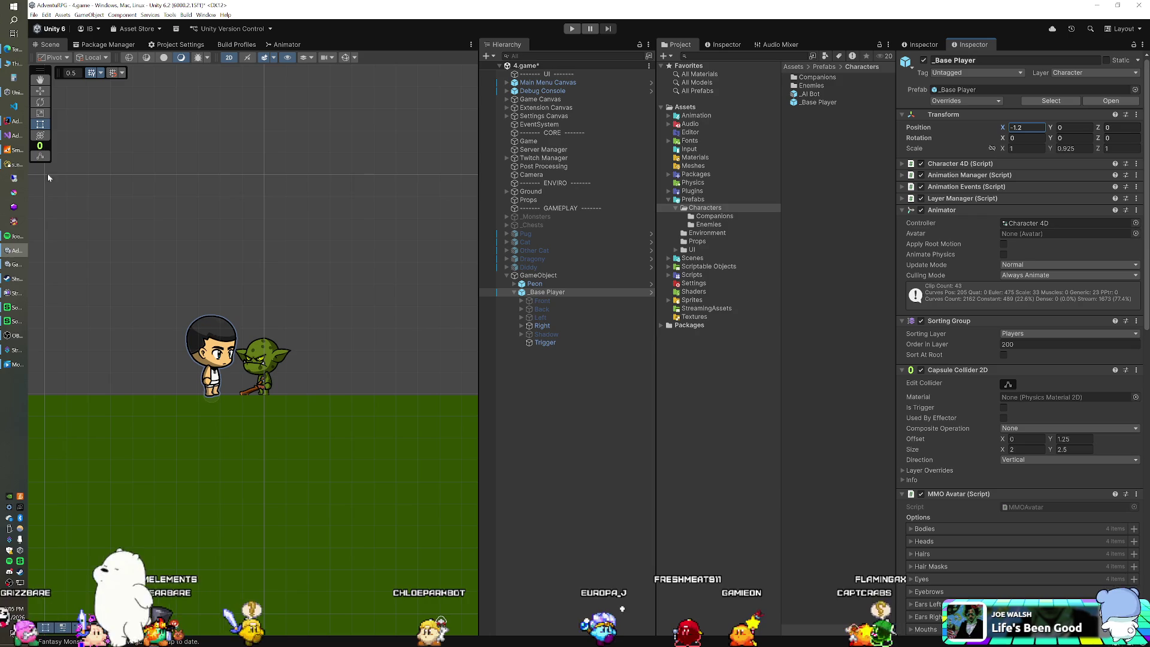
left_click(16, 163)
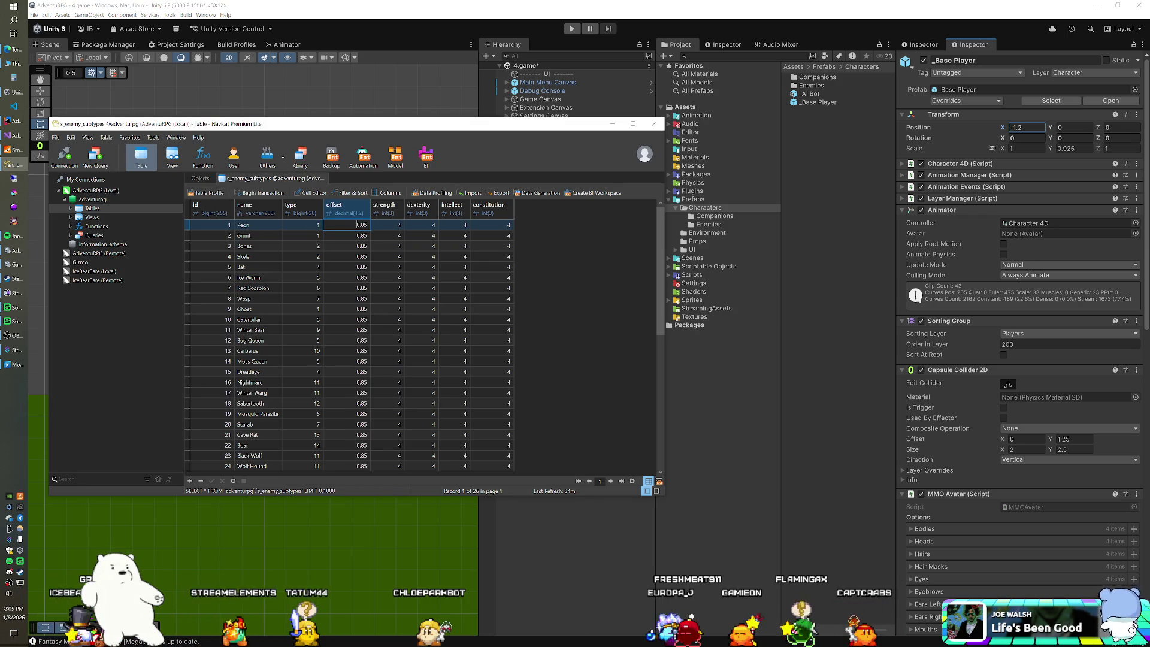
Enter an offset of 1.2 for Peon and Grunt in the enemy subtypes table.
key("Down")
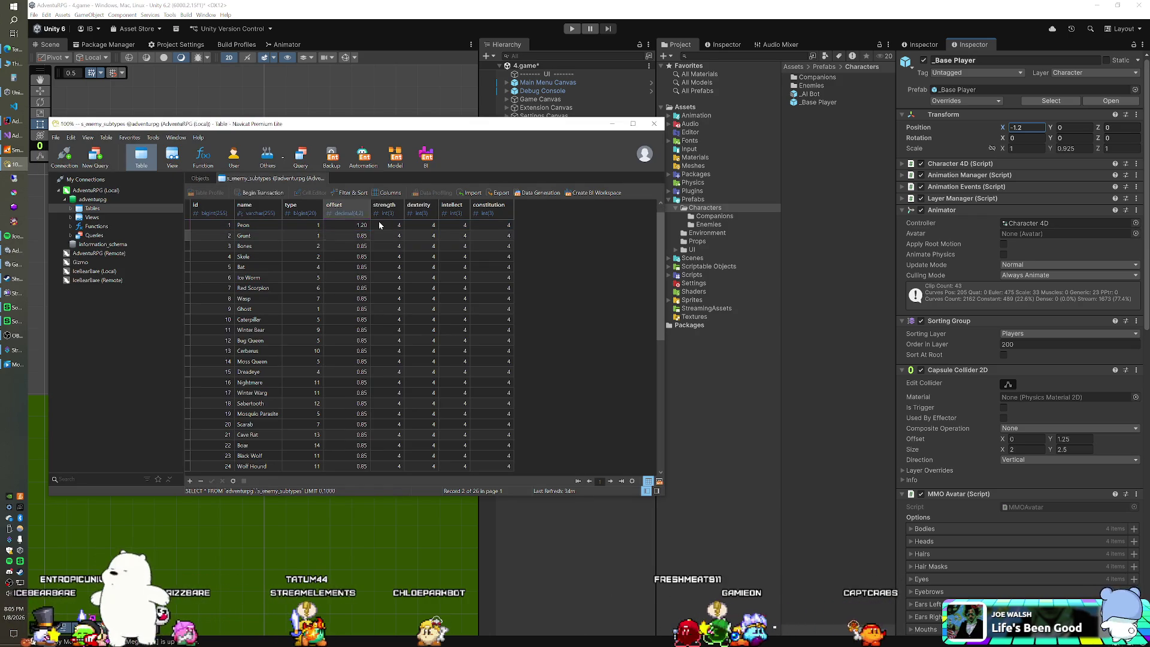
type("1.2")
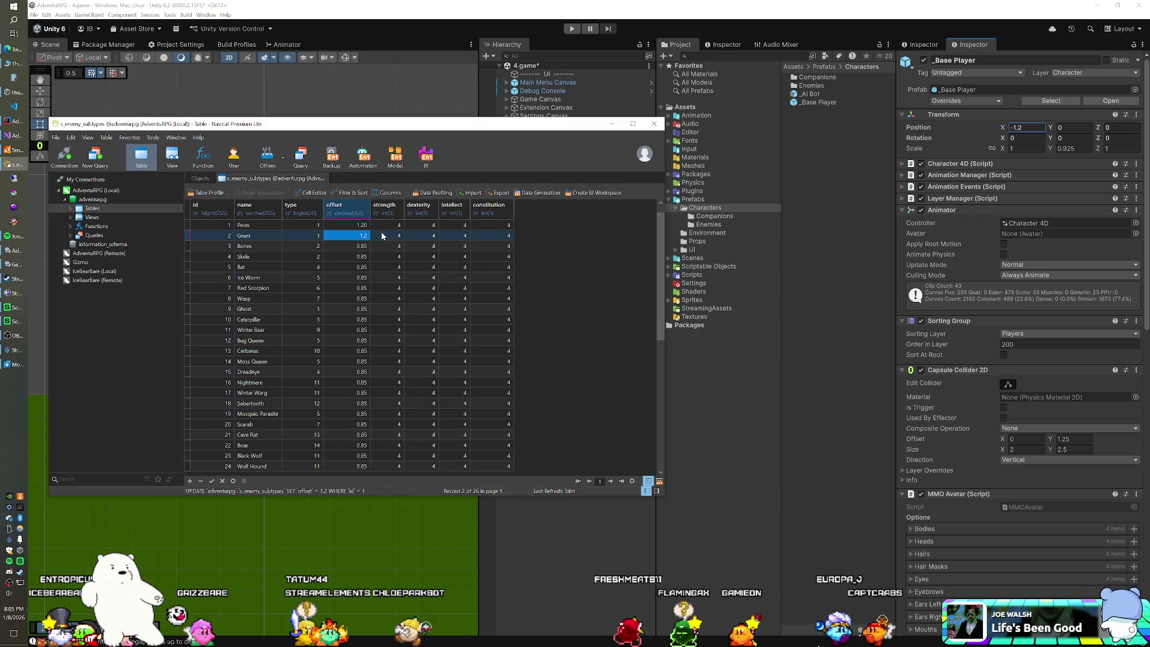
key("Down")
left_click(614, 42)
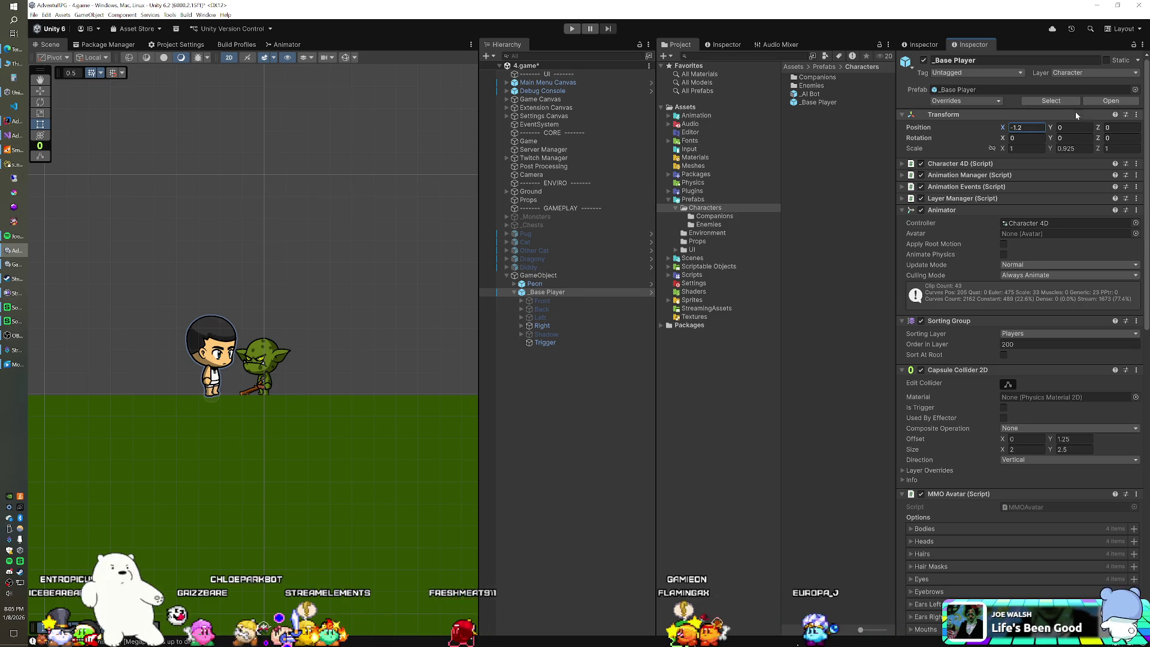
Reset _Base Player to X 0, move it to the hierarchy root, and delete Peon.
type("0")
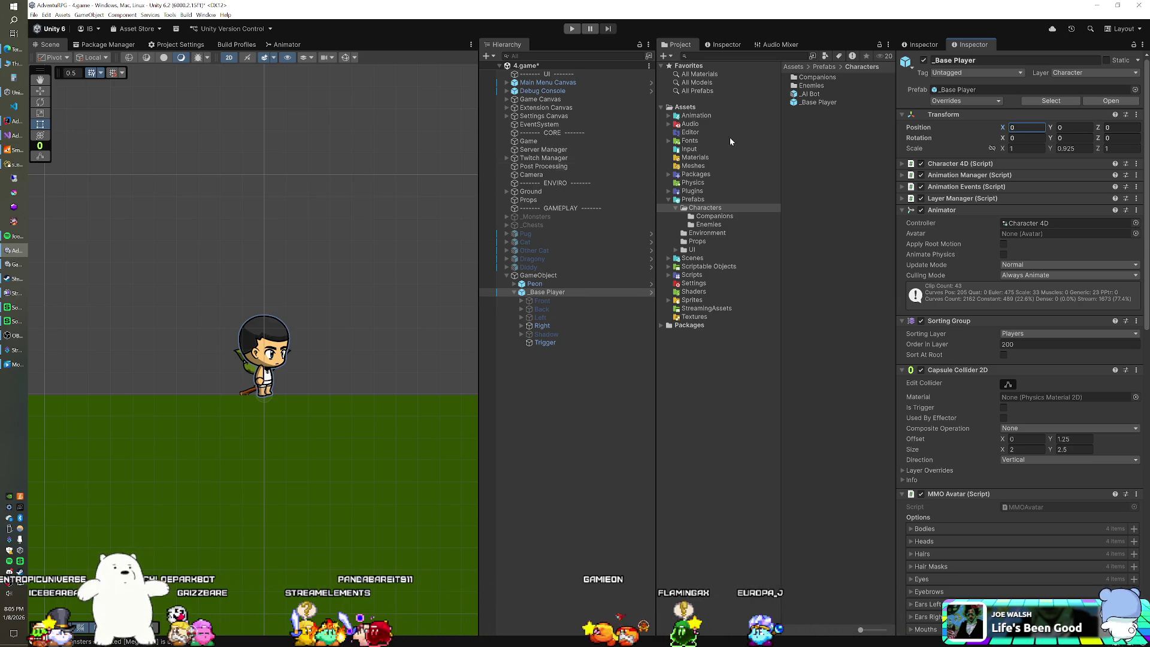
left_click(530, 284)
left_click(516, 293)
left_click_drag(527, 292, 535, 281)
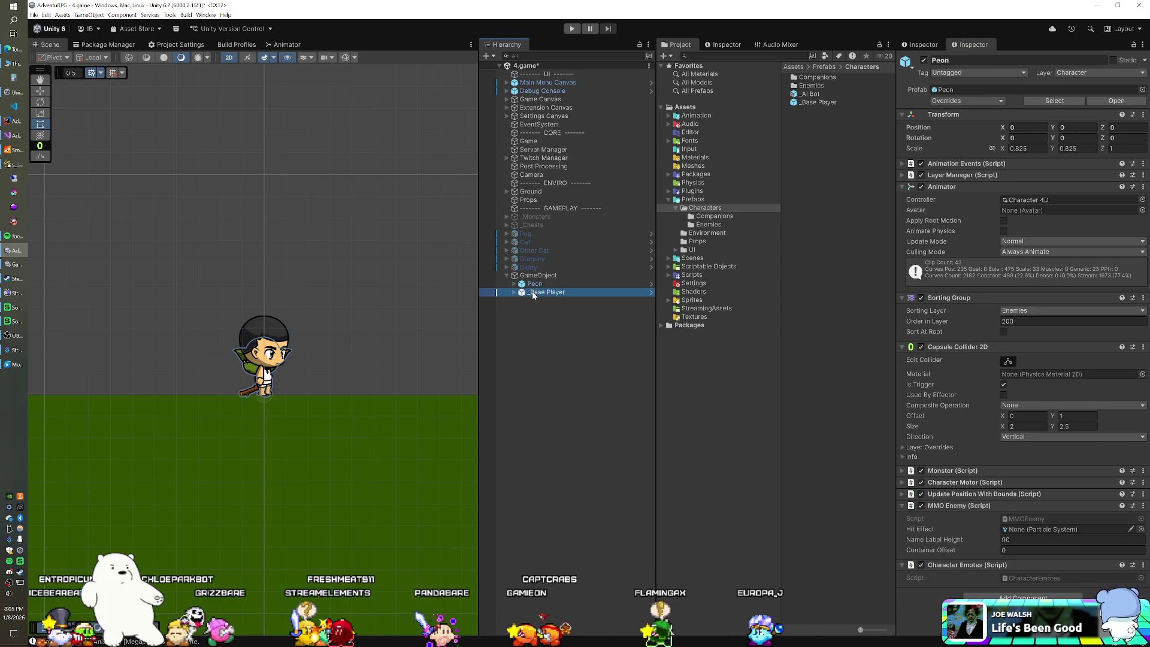
left_click(535, 285)
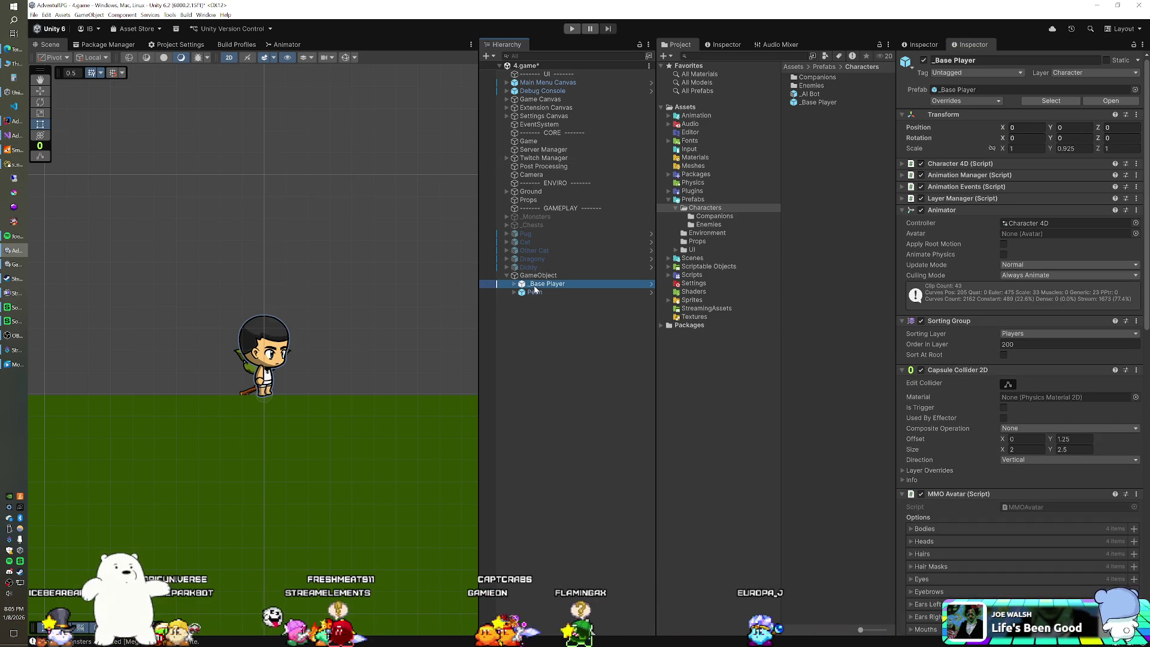
left_click_drag(533, 286, 534, 279)
left_click(534, 293)
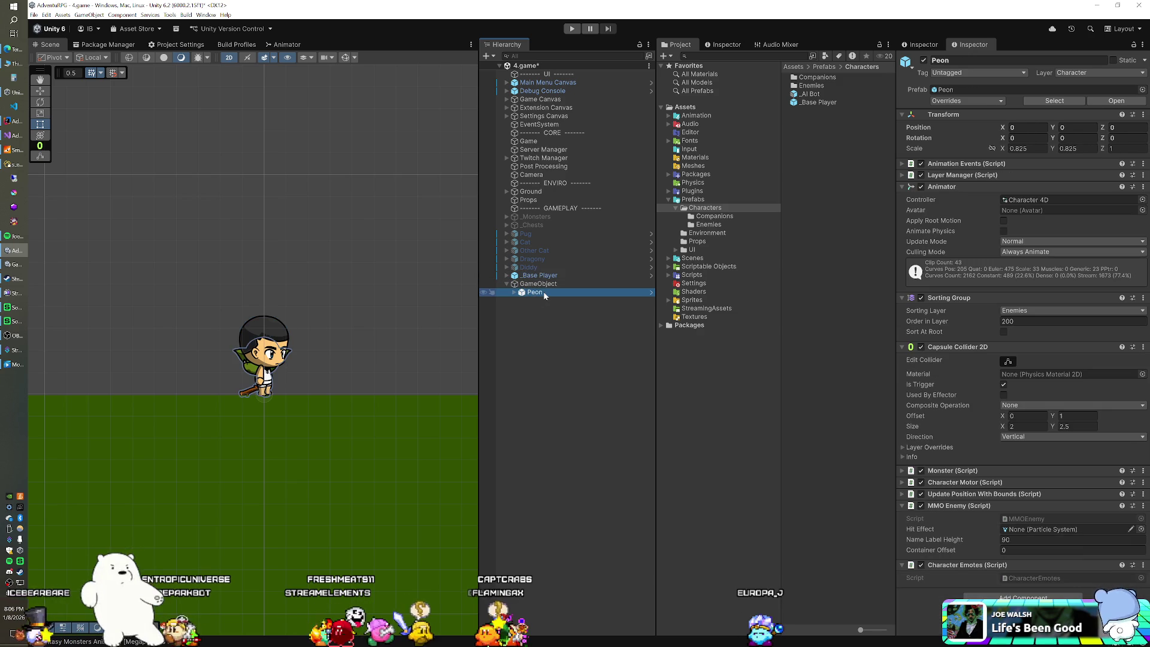
key("Delete")
left_click(708, 224)
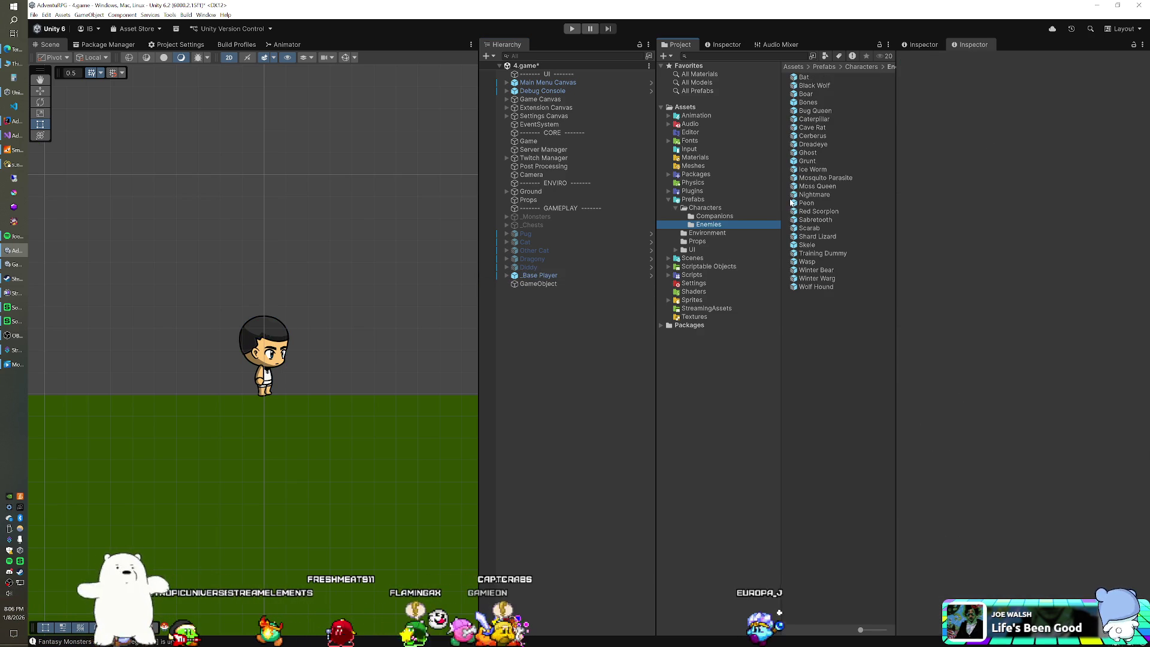
Drag the Skele prefab under GameObject and set its Position X to 1.5.
left_click_drag(811, 247, 537, 288)
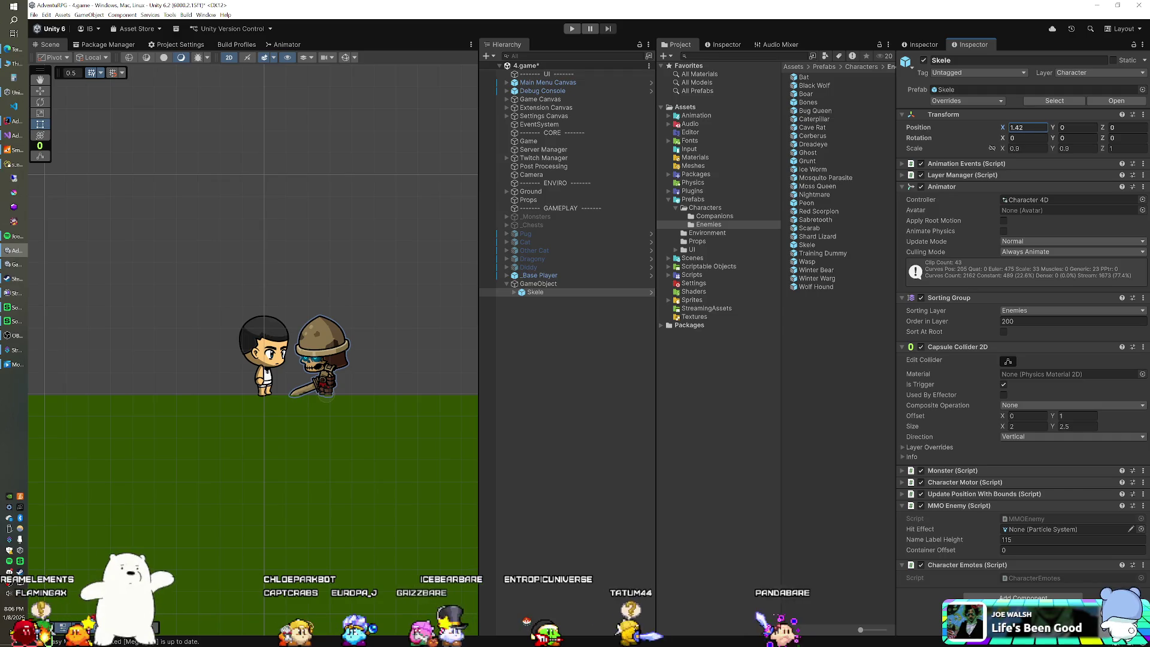
double_click(1027, 127)
type("1.6")
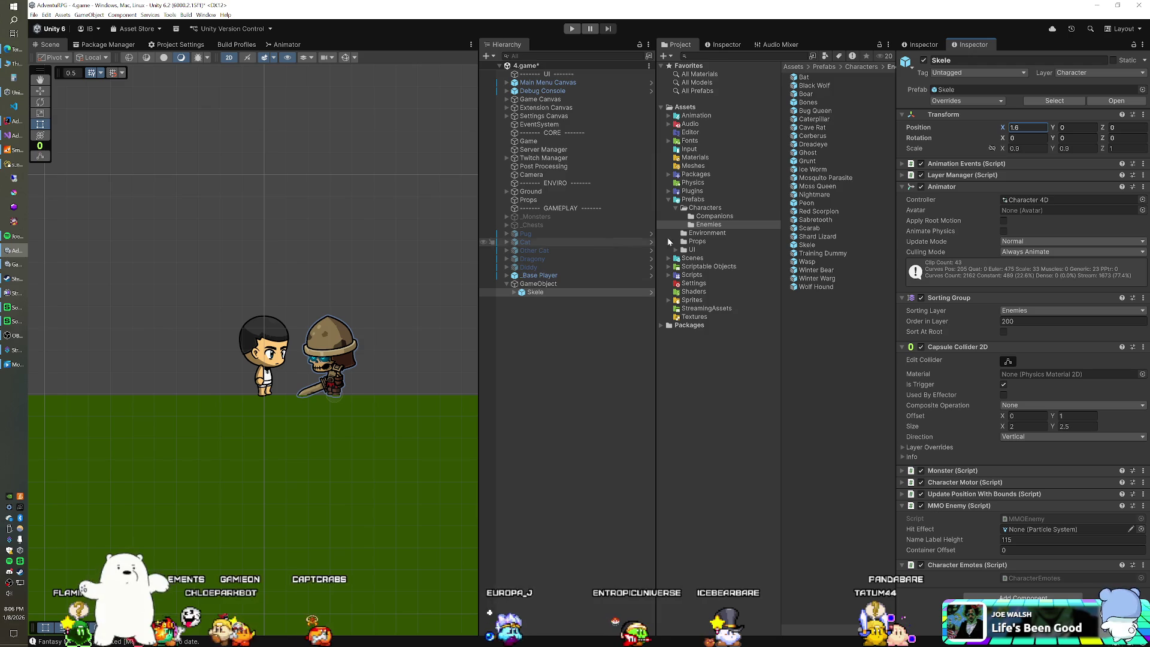
type("1.5")
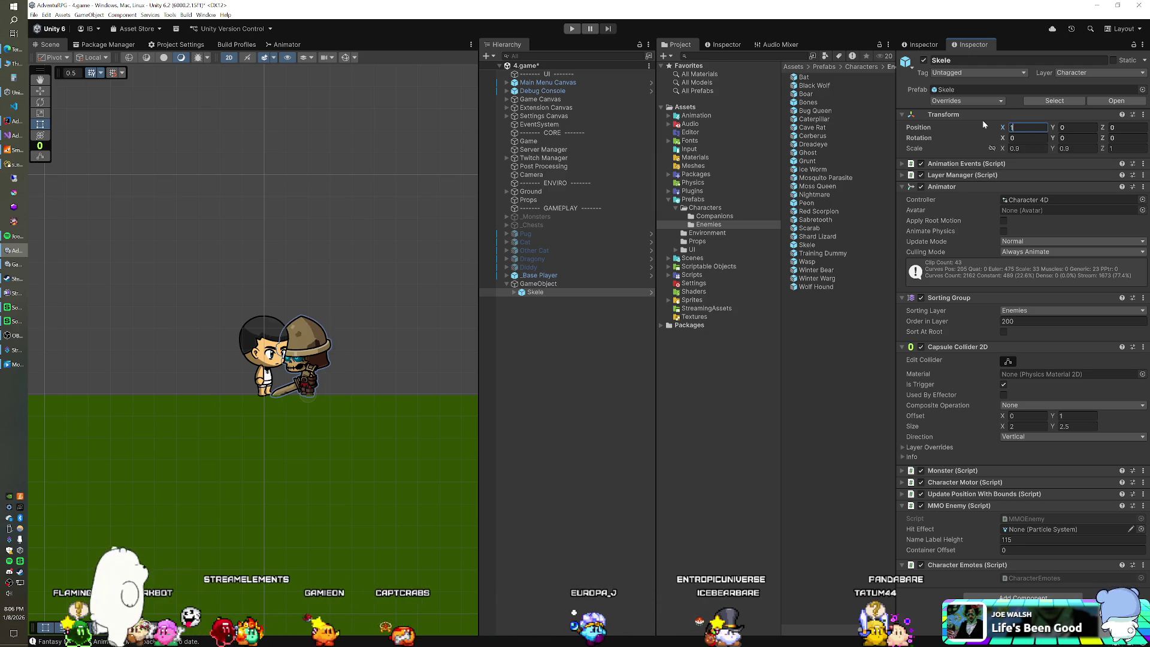
Record Skele's offset as 1.5 in Navicat's enemy subtypes table.
left_click(15, 164)
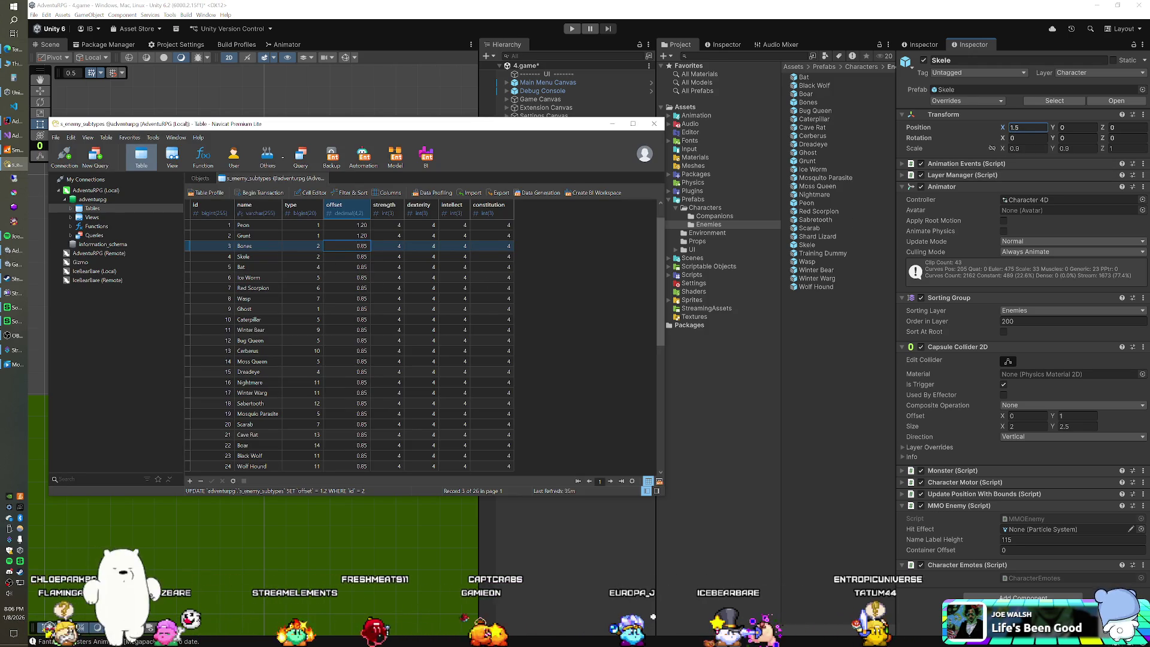
key("Down")
type("1")
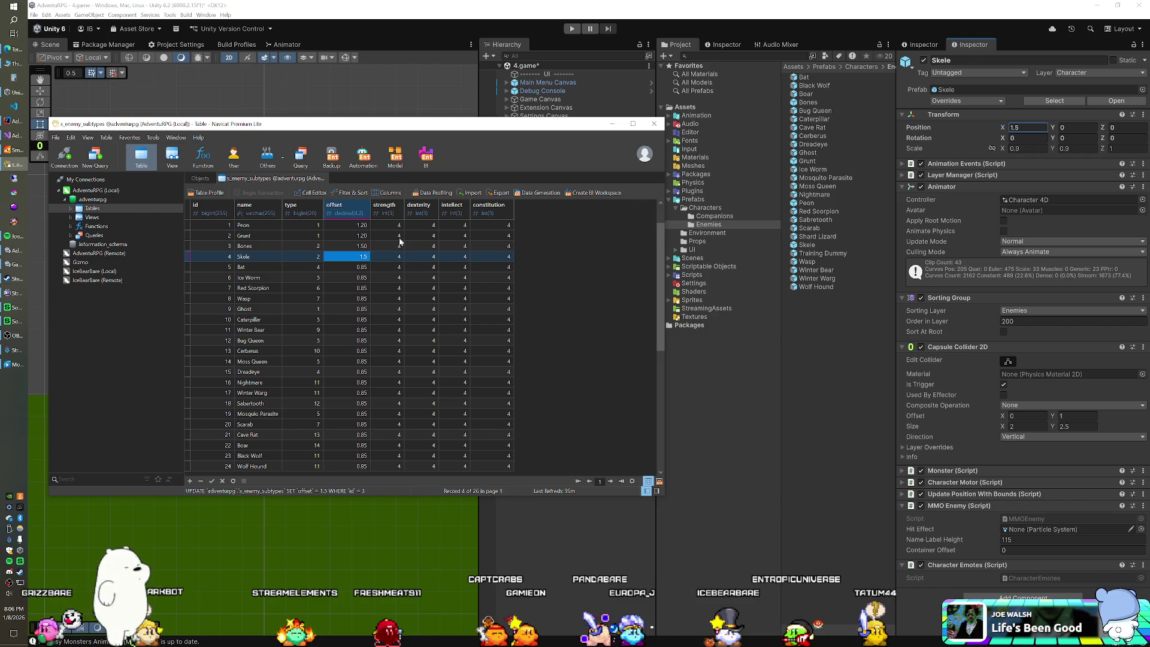
left_click(737, 111)
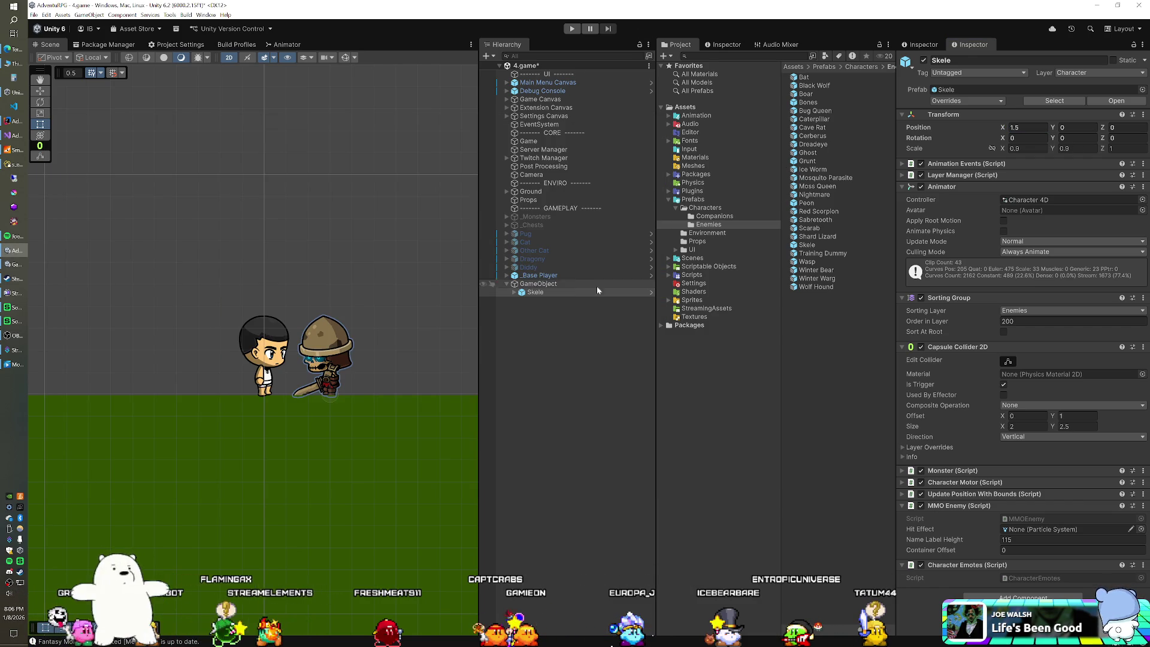
Delete Skele and place the Grunt prefab under GameObject.
key("Delete")
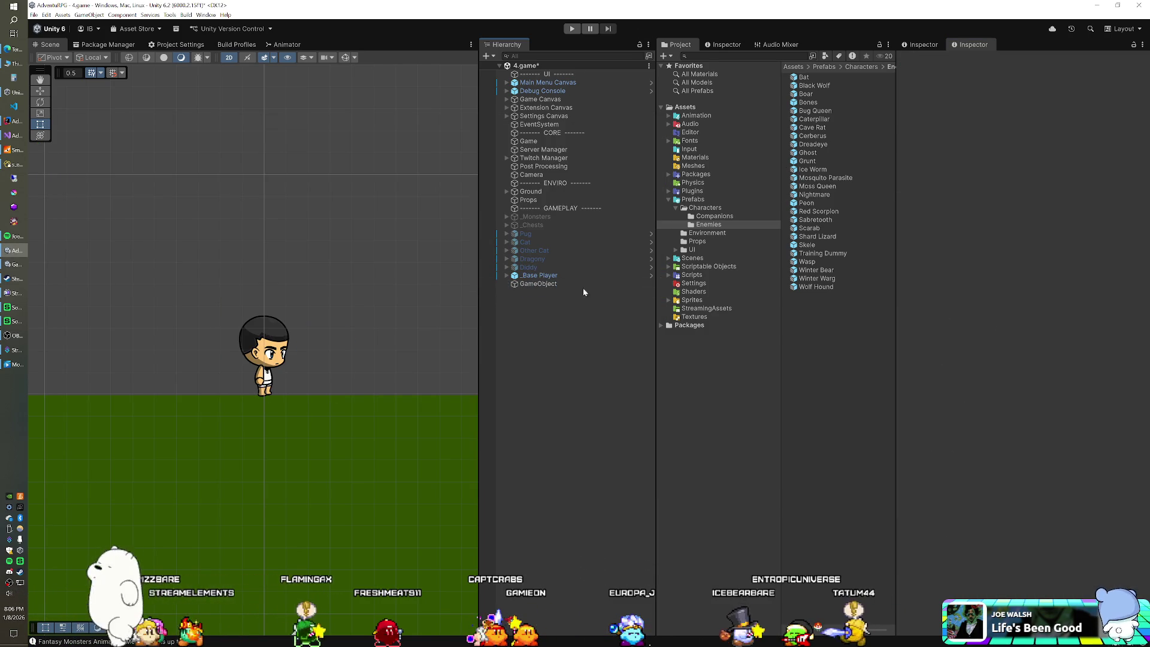
mouse_move(806, 161)
left_mouse_down()
mouse_move(539, 276)
mouse_move(542, 286)
left_mouse_up()
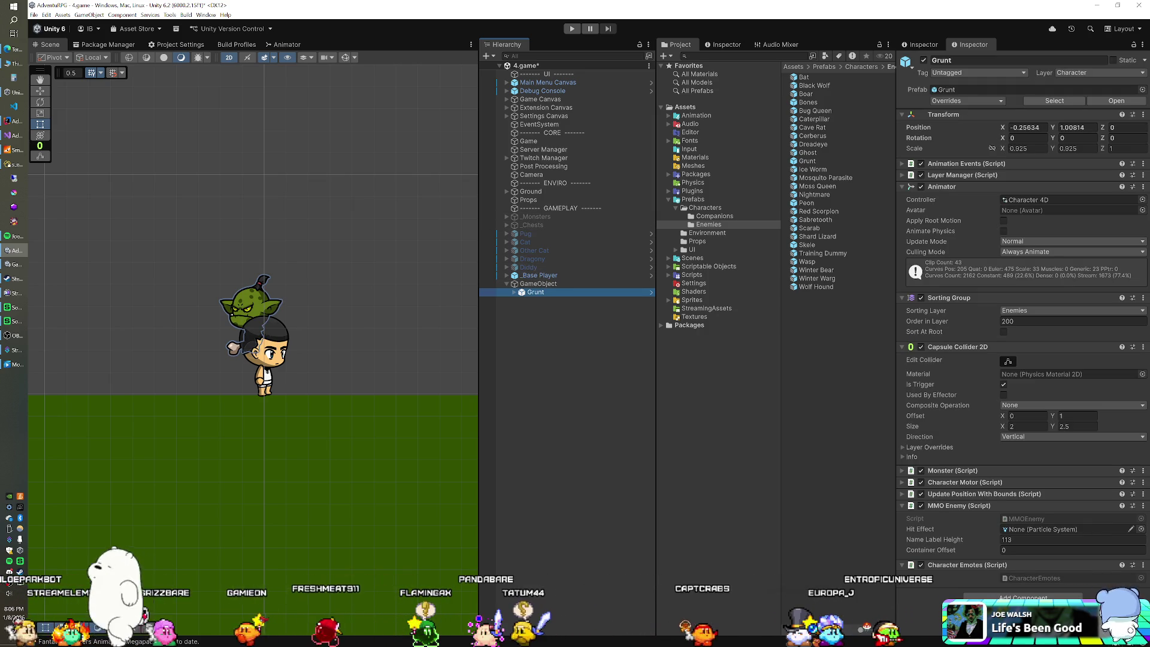
left_click(15, 236)
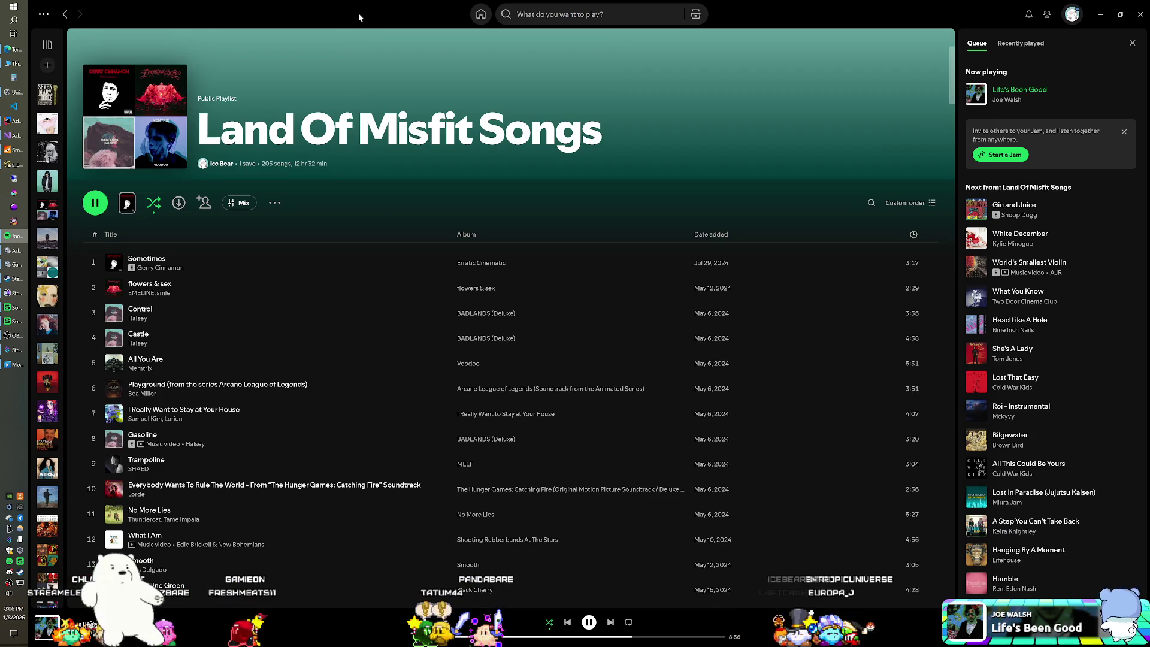
left_click(1100, 14)
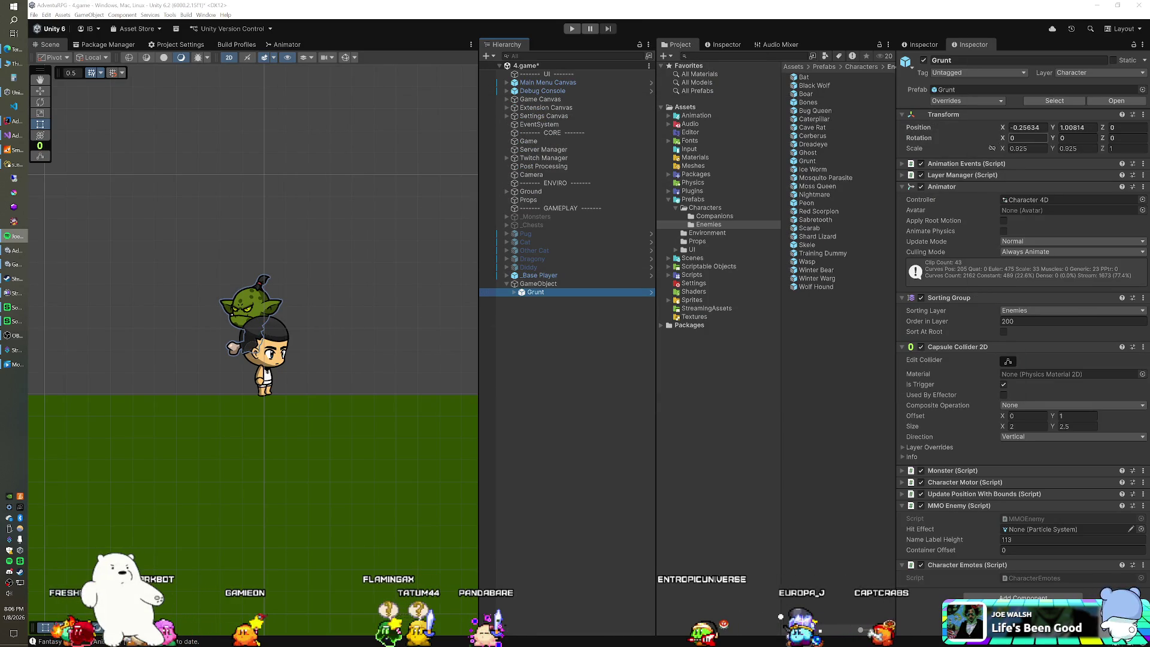
Set Grunt's Position X to 0, then slide it to about 1.42 beside the Base Player.
type("0")
key("Tab")
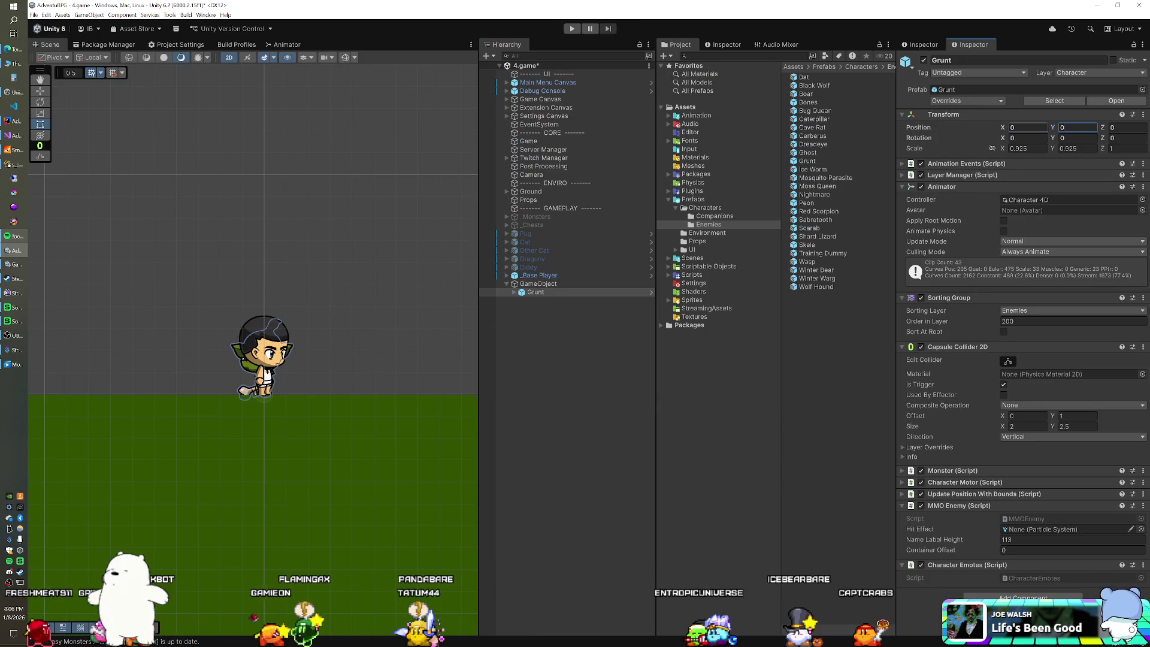
left_click_drag(1005, 131, 1029, 129)
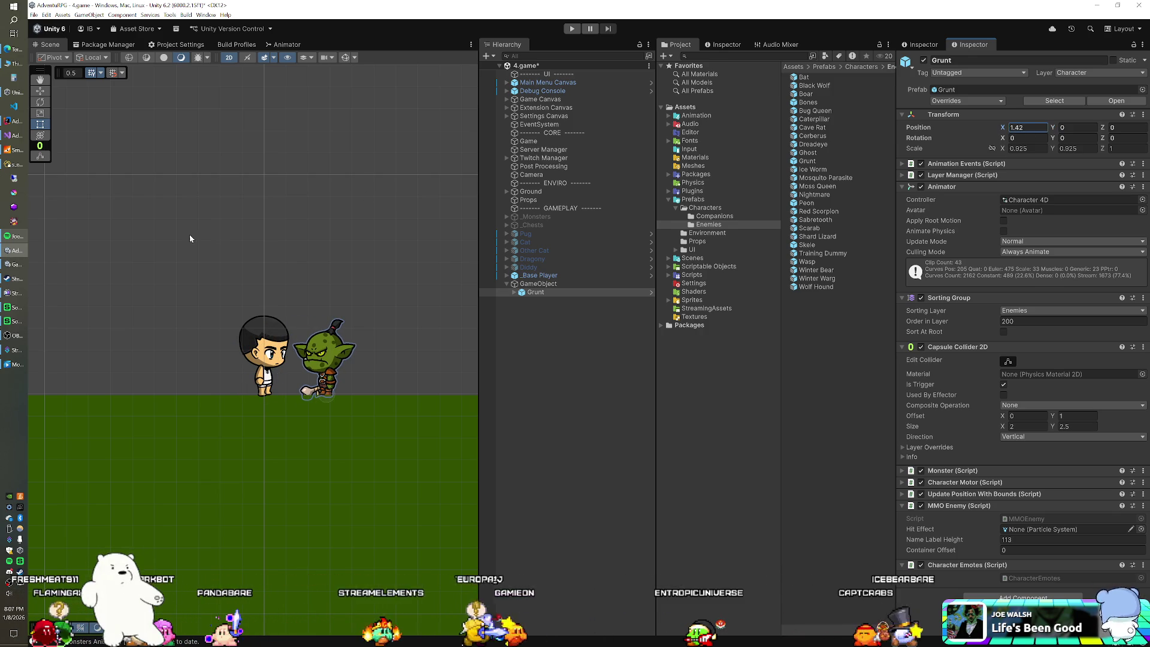
left_click(10, 165)
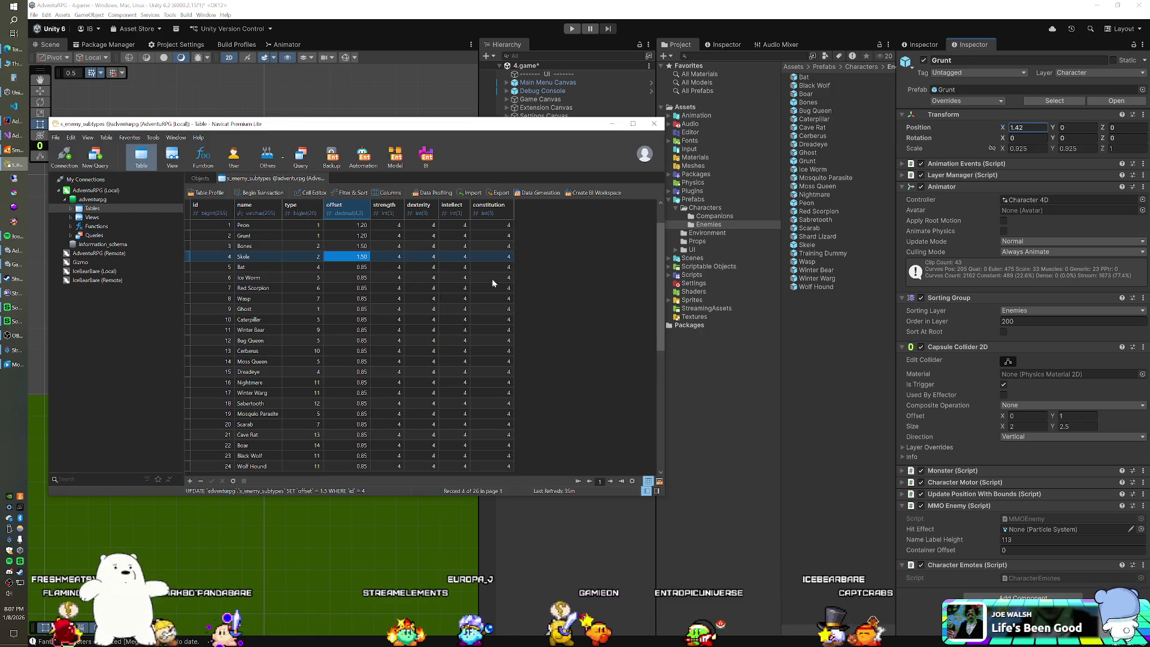
Change Grunt's offset in s_enemy_subtypes to 1.50, then select the Grunt in Unity's scene.
key("BackSpace")
key("BackSpace")
key("BackSpace")
type("1.5")
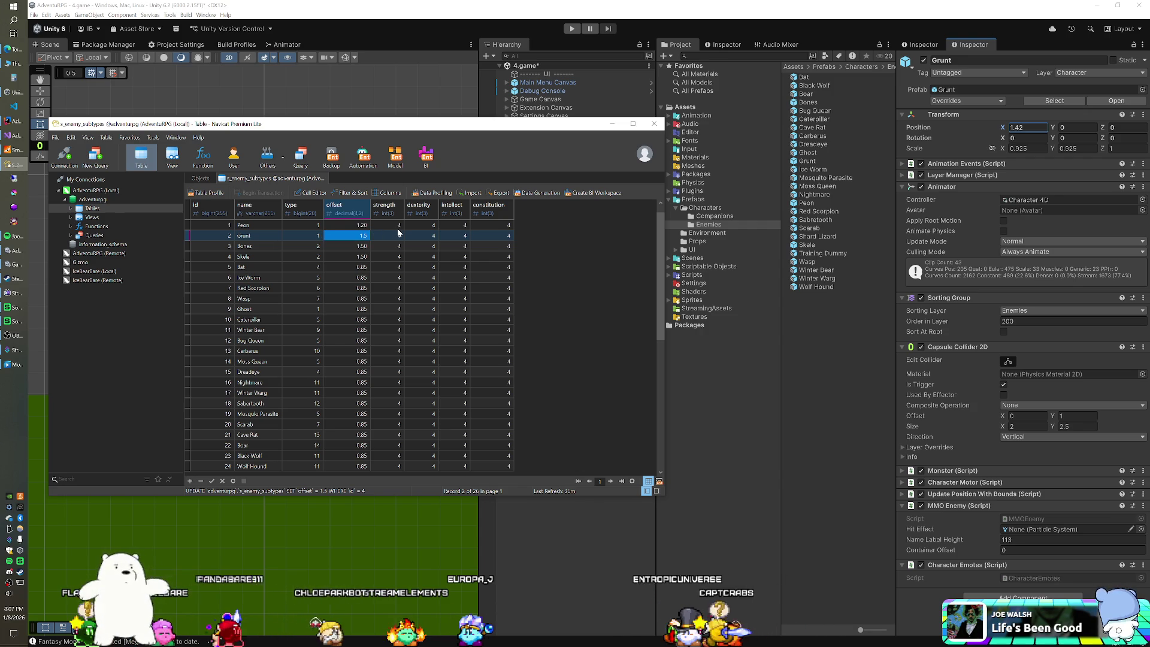
key("Return")
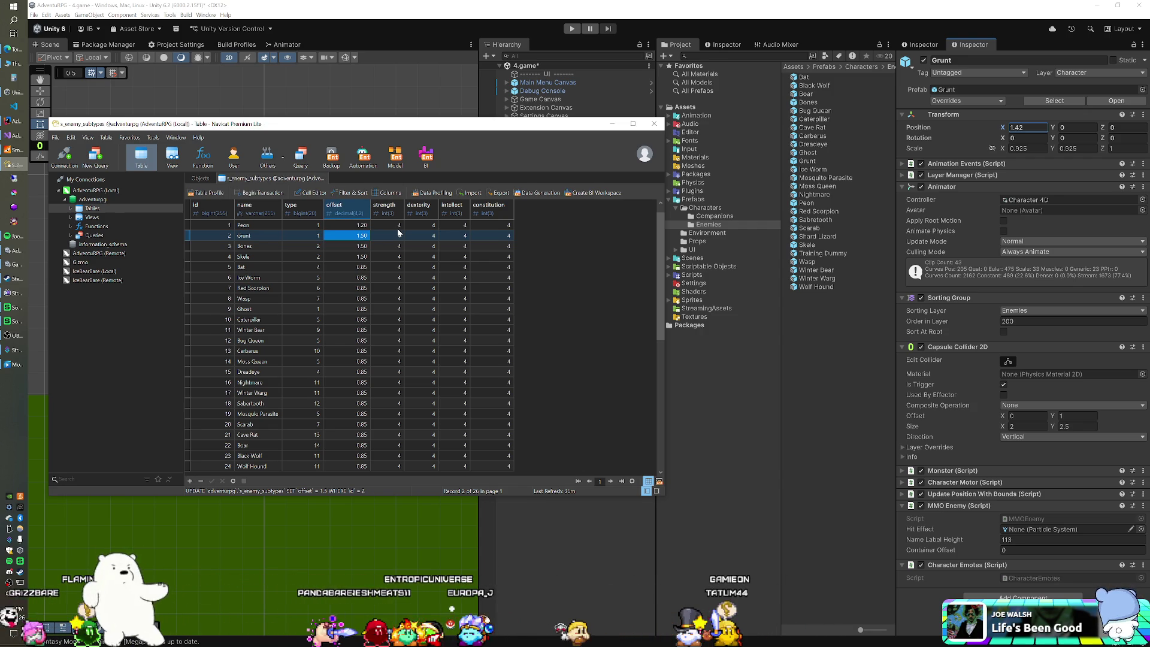
left_click(650, 21)
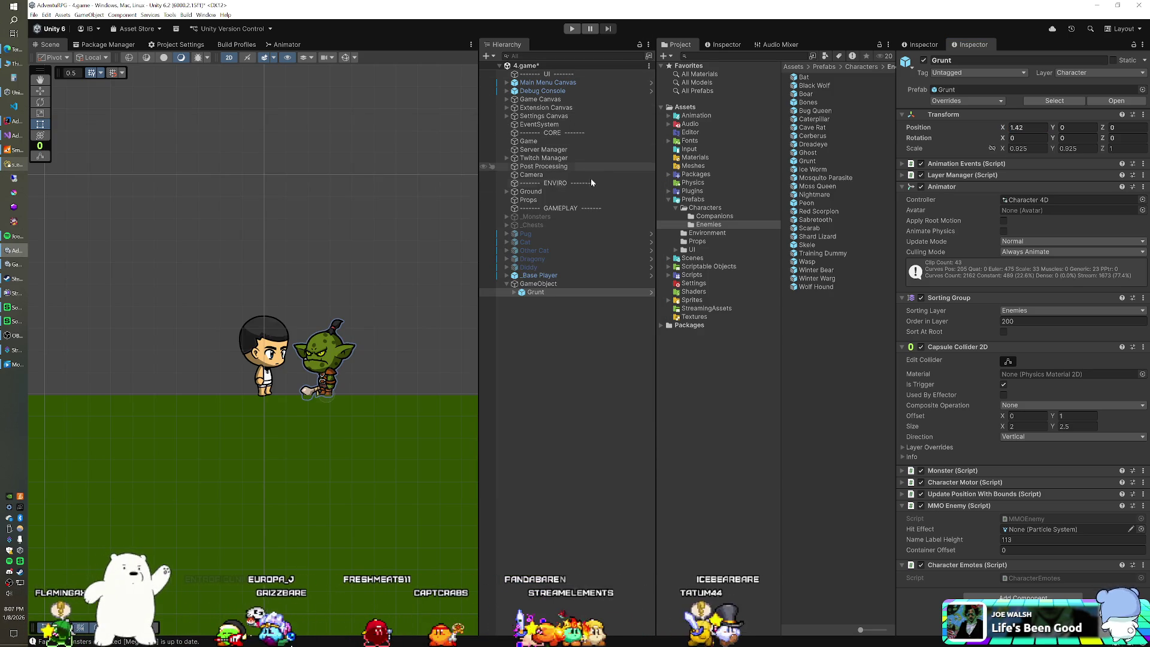
left_click(539, 292)
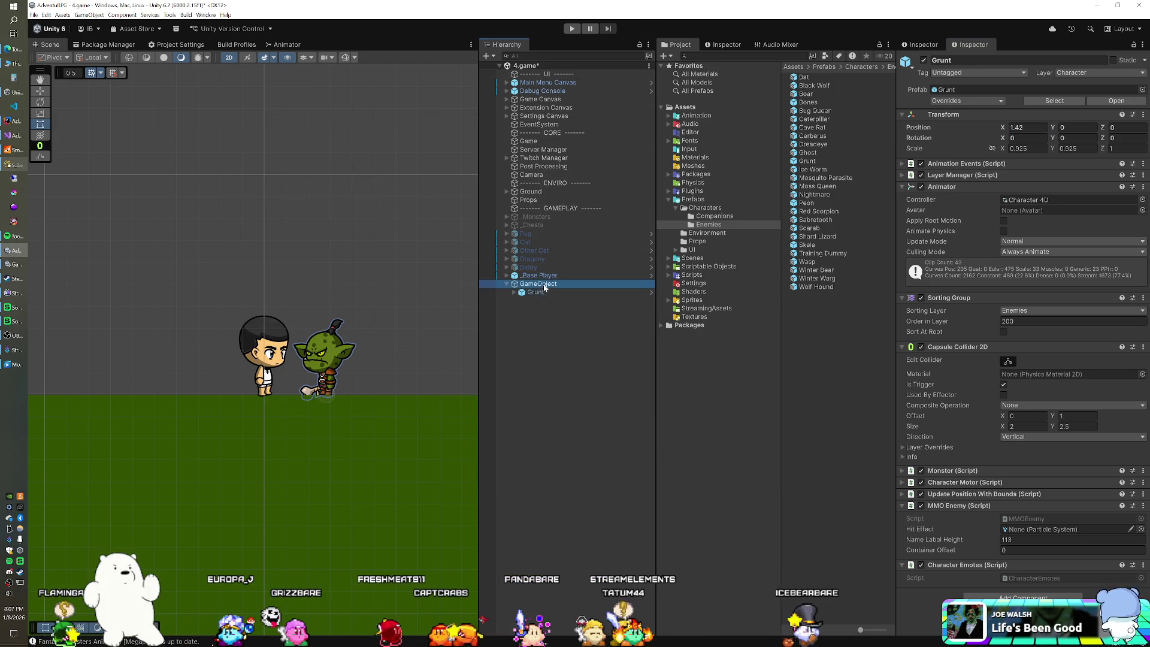
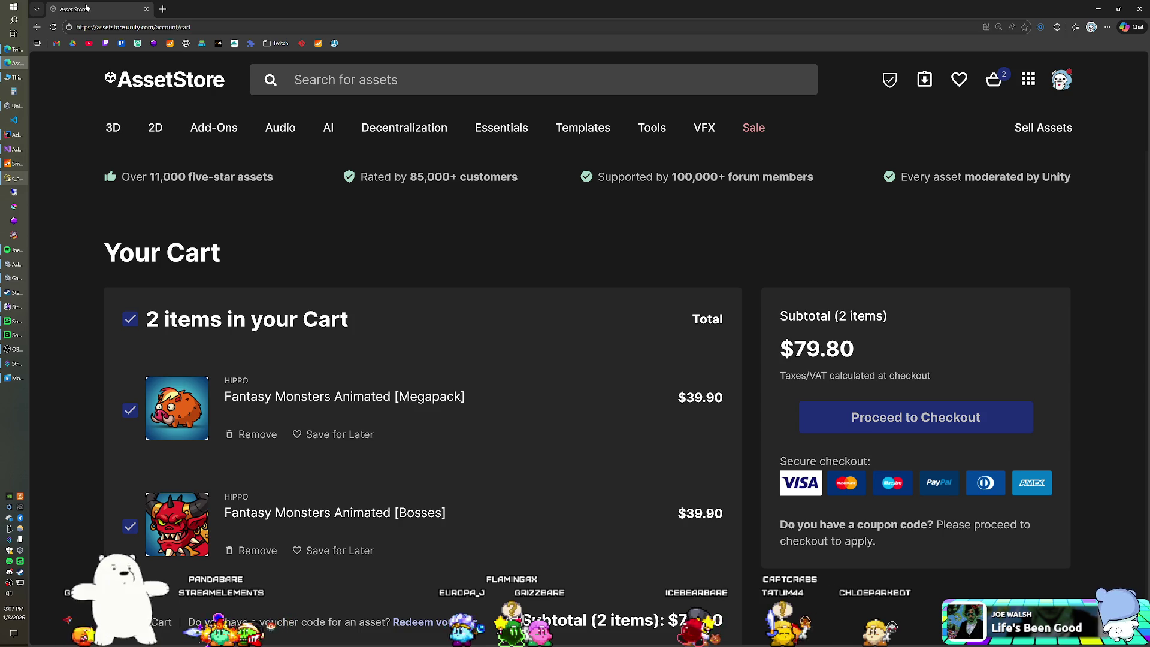
Minimize the browser showing the $79.80 Fantasy Monsters Asset Store cart.
key("super+Down")
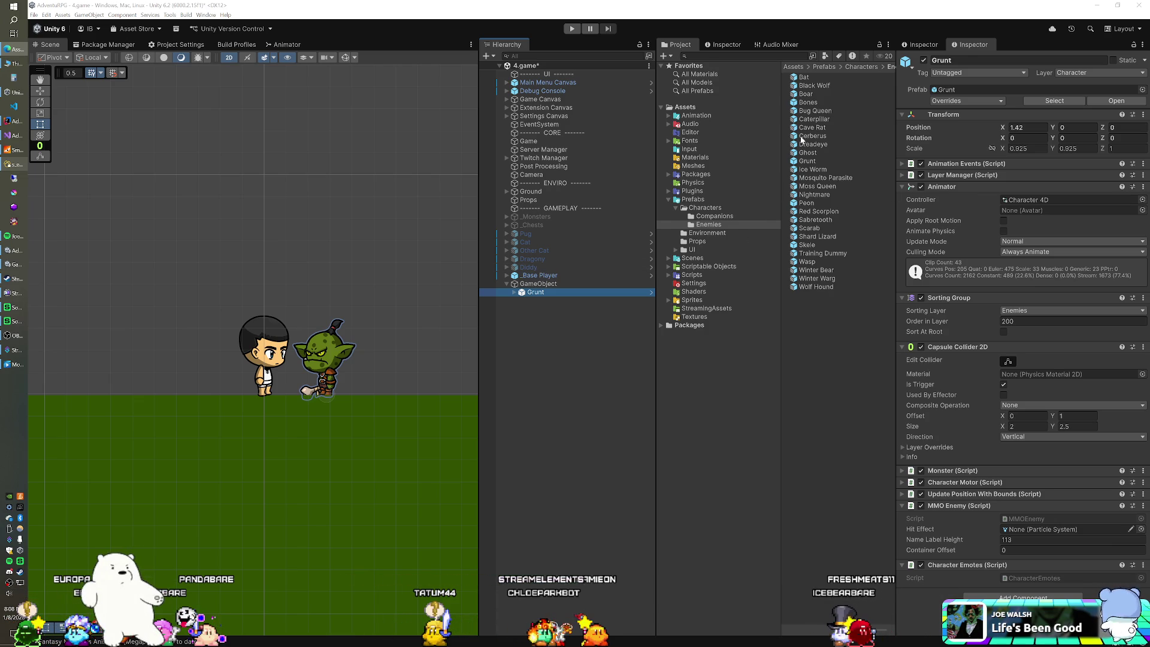
Add a Peon prefab at the Hierarchy's top level and delete the Grunt.
mouse_move(806, 202)
left_mouse_down()
mouse_move(539, 288)
mouse_move(548, 296)
left_mouse_up()
left_click_drag(535, 337, 535, 336)
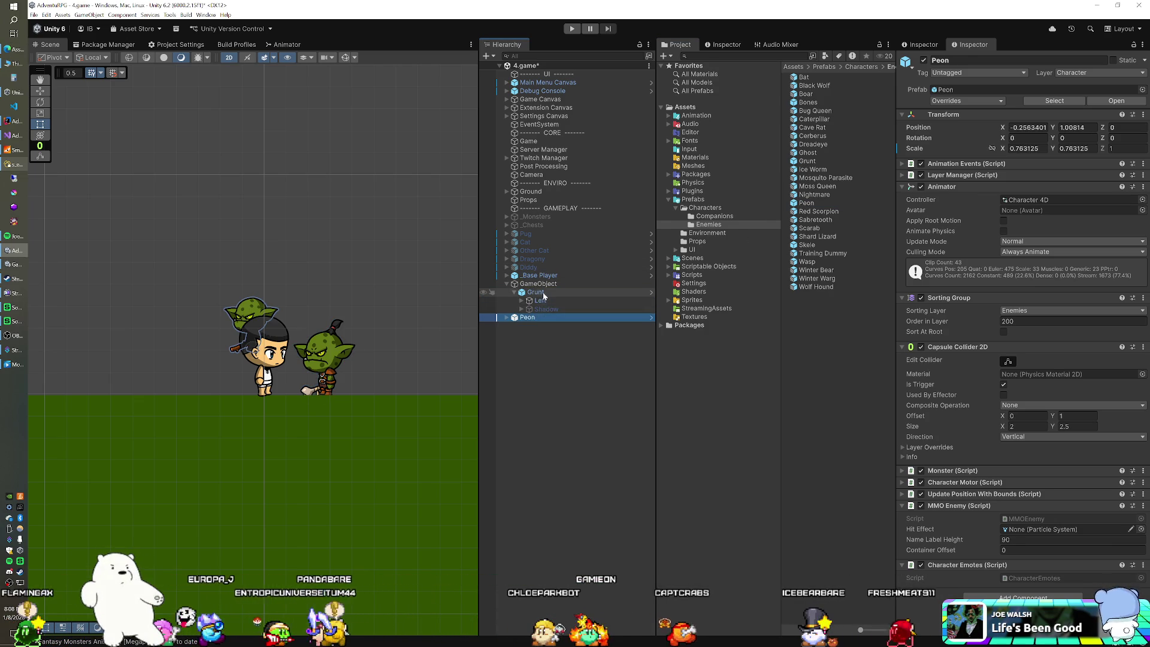
left_click(536, 292)
key("Delete")
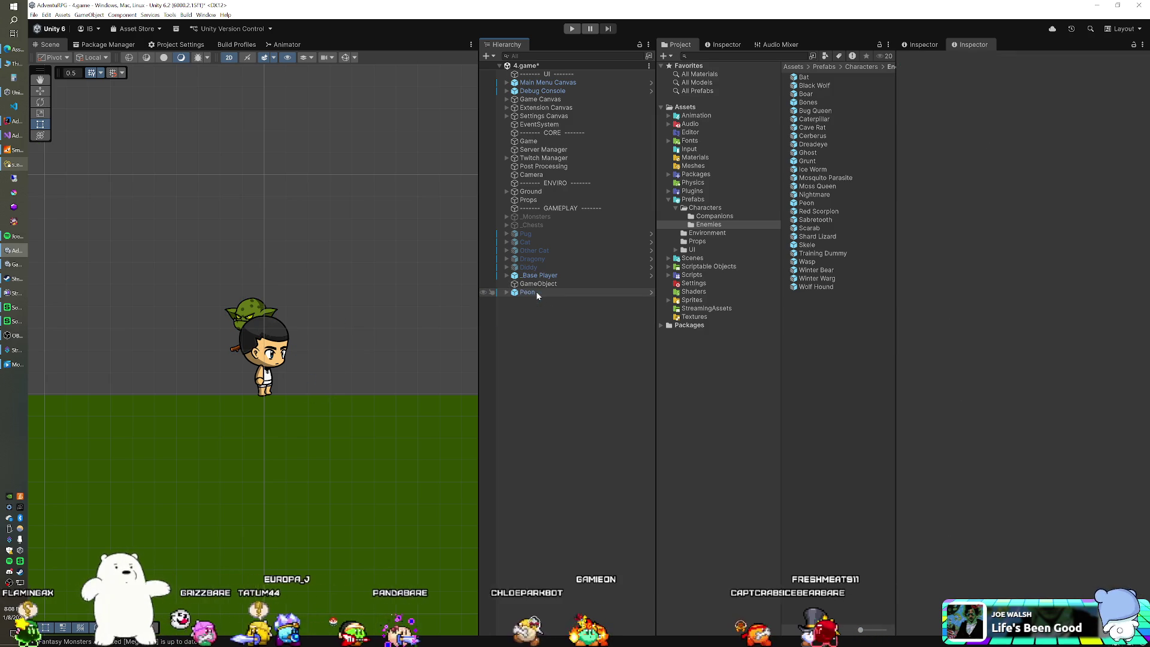
left_click(538, 285)
left_click(539, 285, "ctrl")
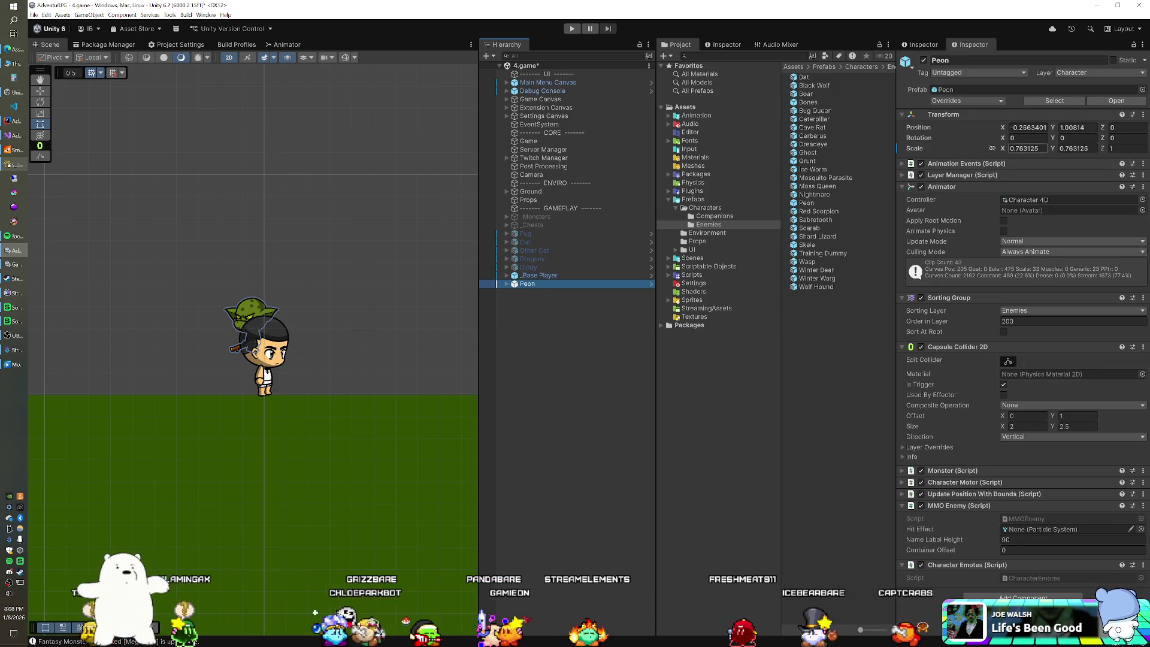
Place the Peon at X 1.43, Y 0 and revert its scale to the prefab's 0.825.
left_click(1029, 127)
type("0")
key("Tab")
type("0")
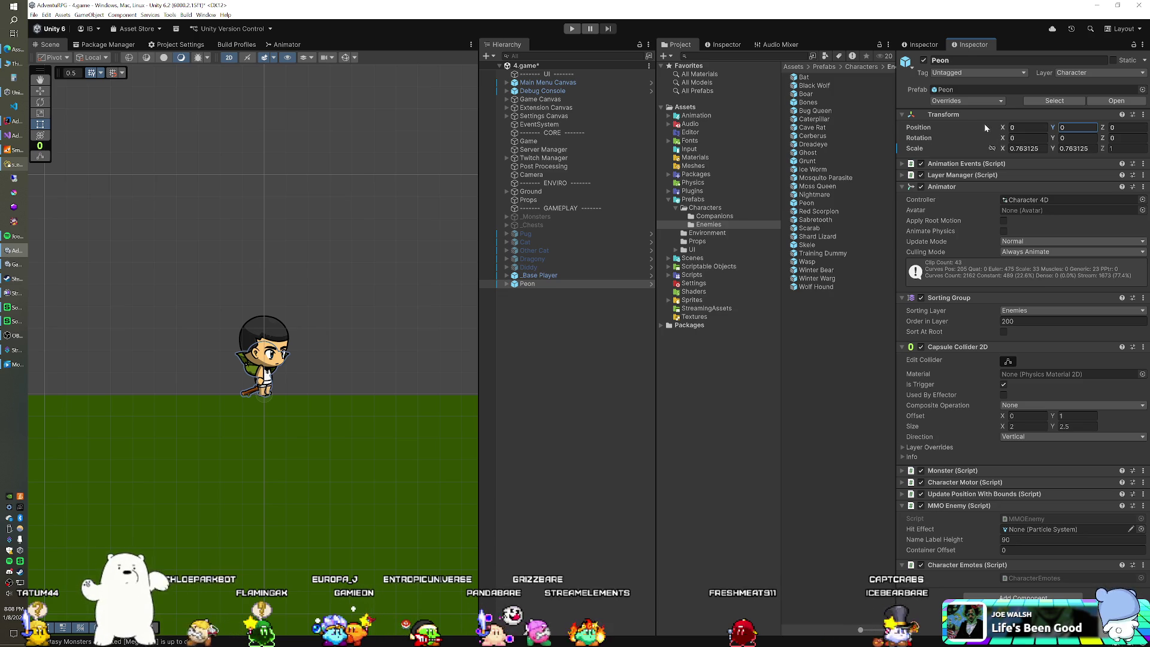
type("0.91")
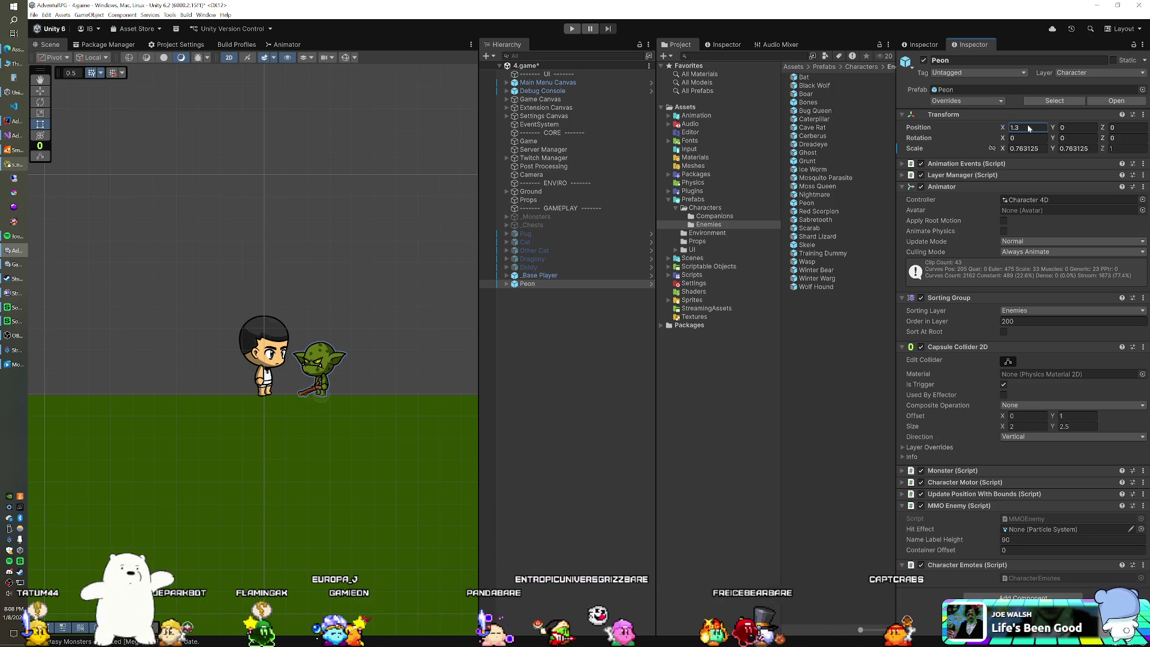
right_click(924, 149)
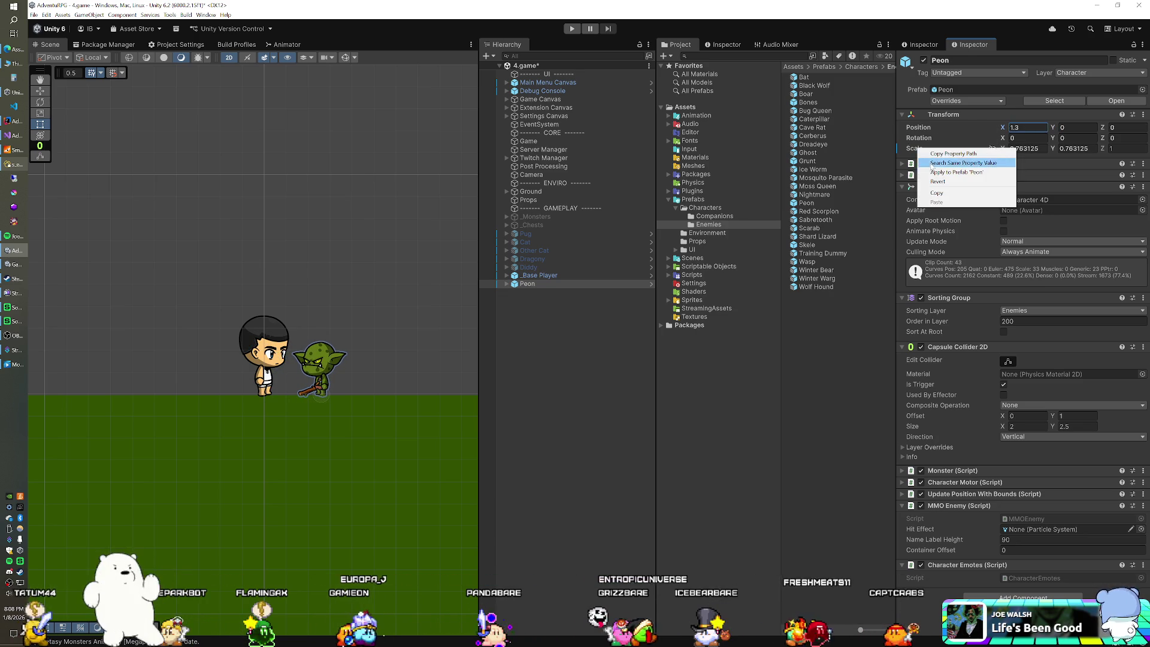
left_click(934, 176)
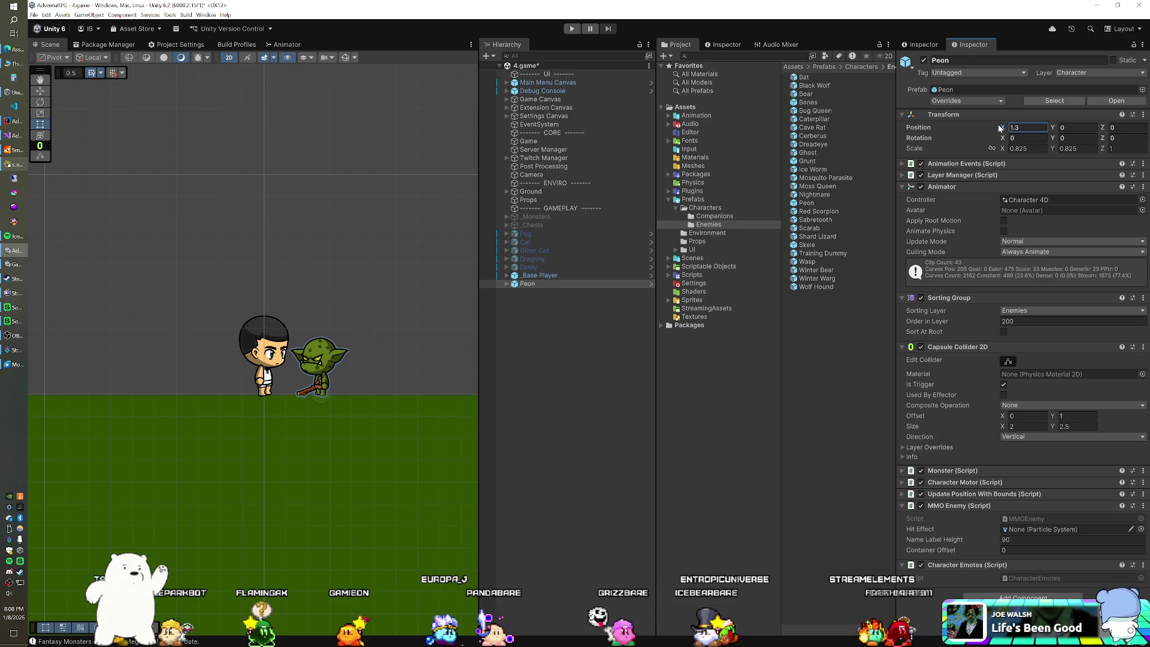
left_click_drag(1007, 128, 1007, 133)
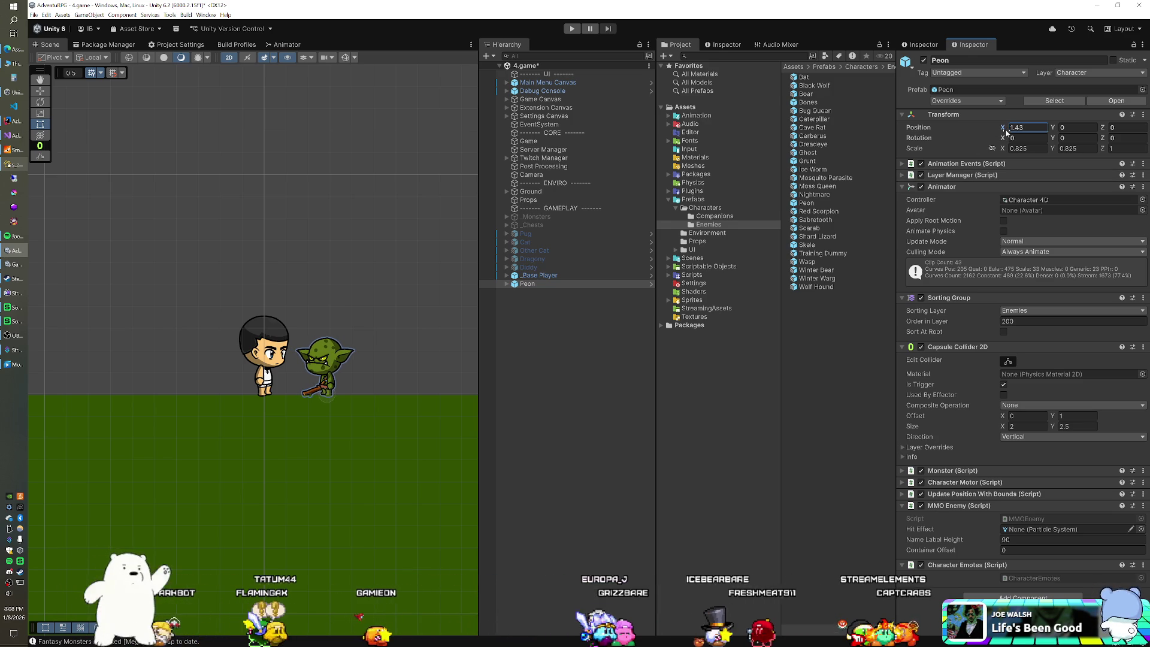
In Navicat's enemy subtypes table, enter 1.4 in the Peon row.
left_click(18, 165)
left_click(381, 226)
type("1.4")
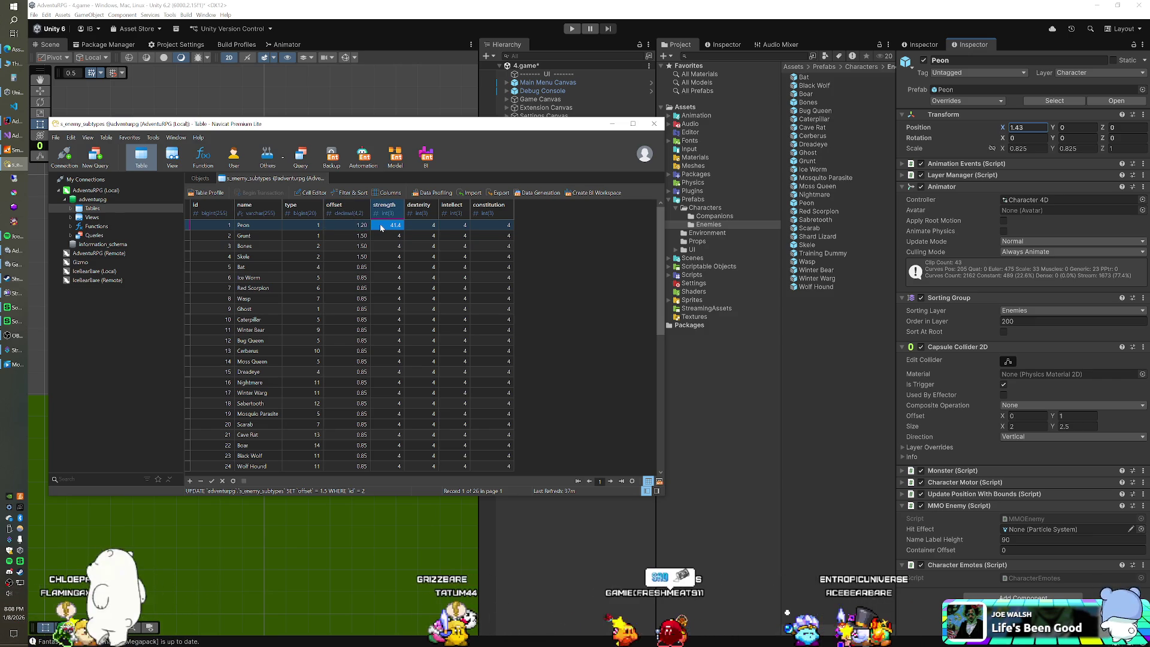
Cancel the mistaken strength edit and save the Peon offset as 1.40, keeping strength 4.
double_click(407, 227)
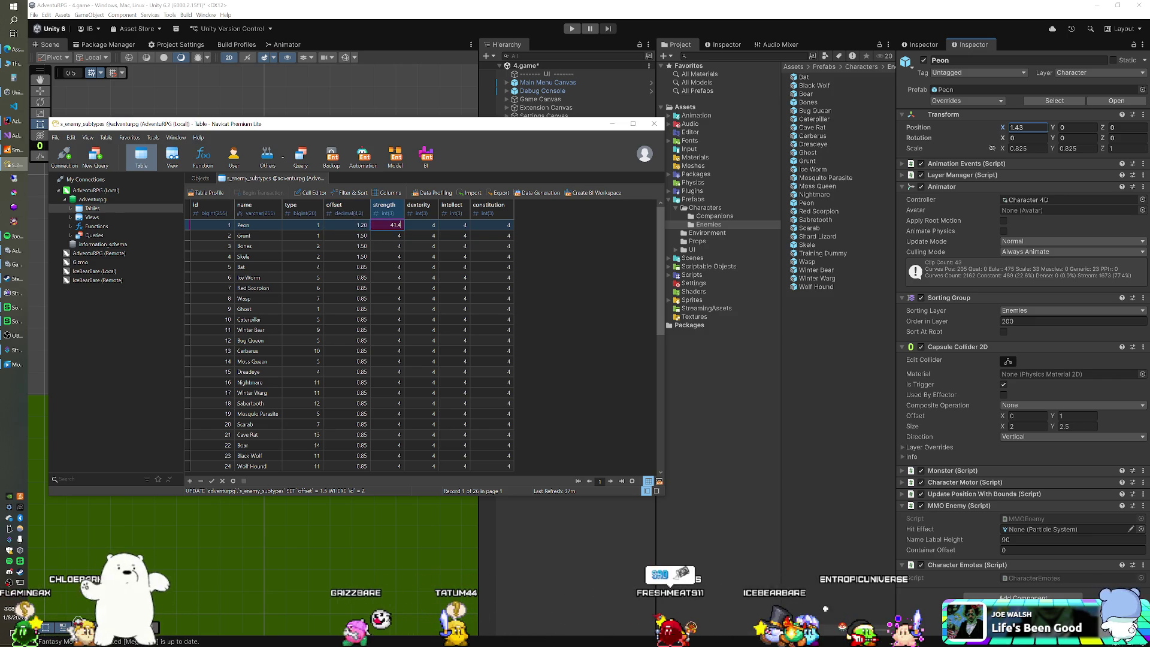
key("Escape")
key("Left")
type("1")
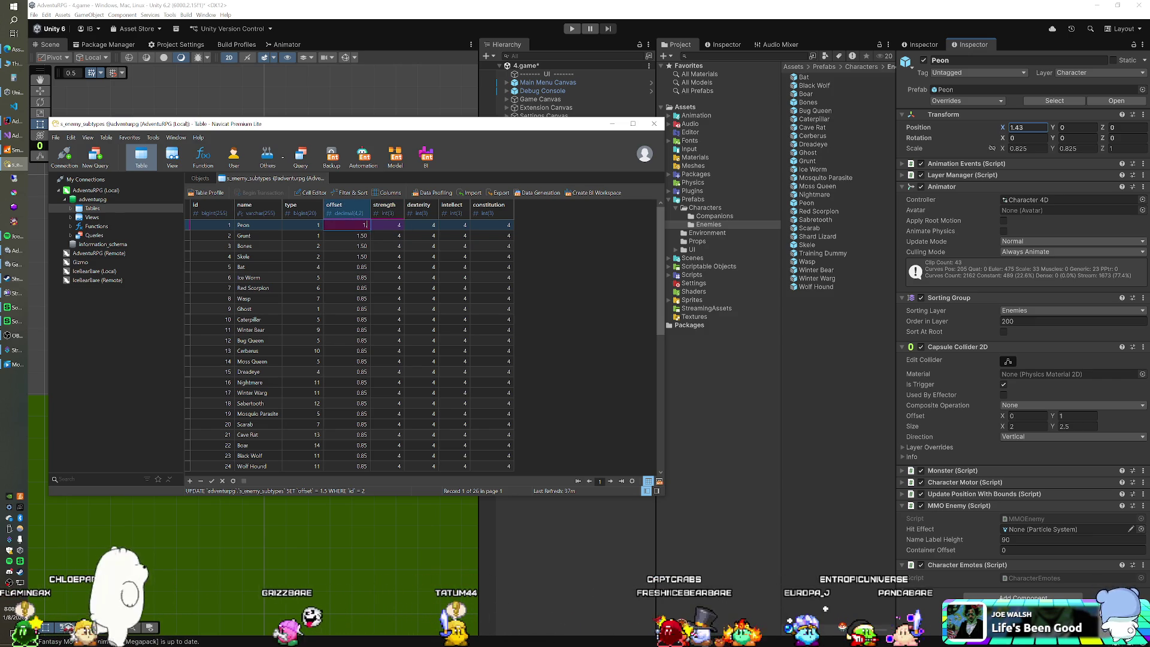
key("ctrl+s")
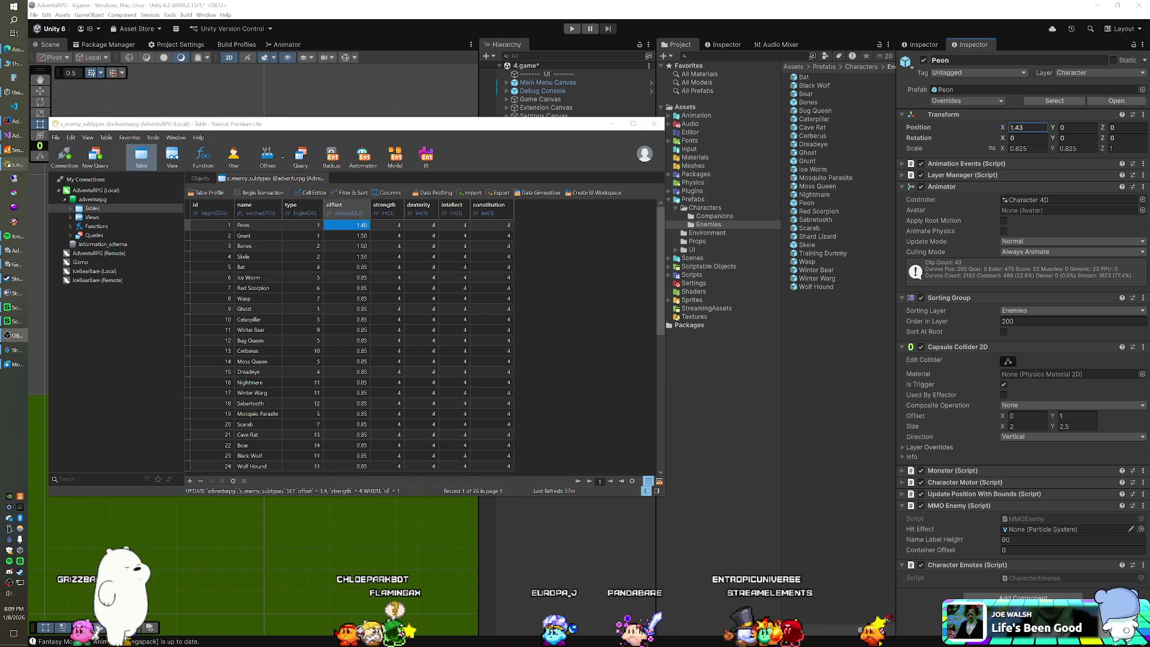
left_click(421, 5)
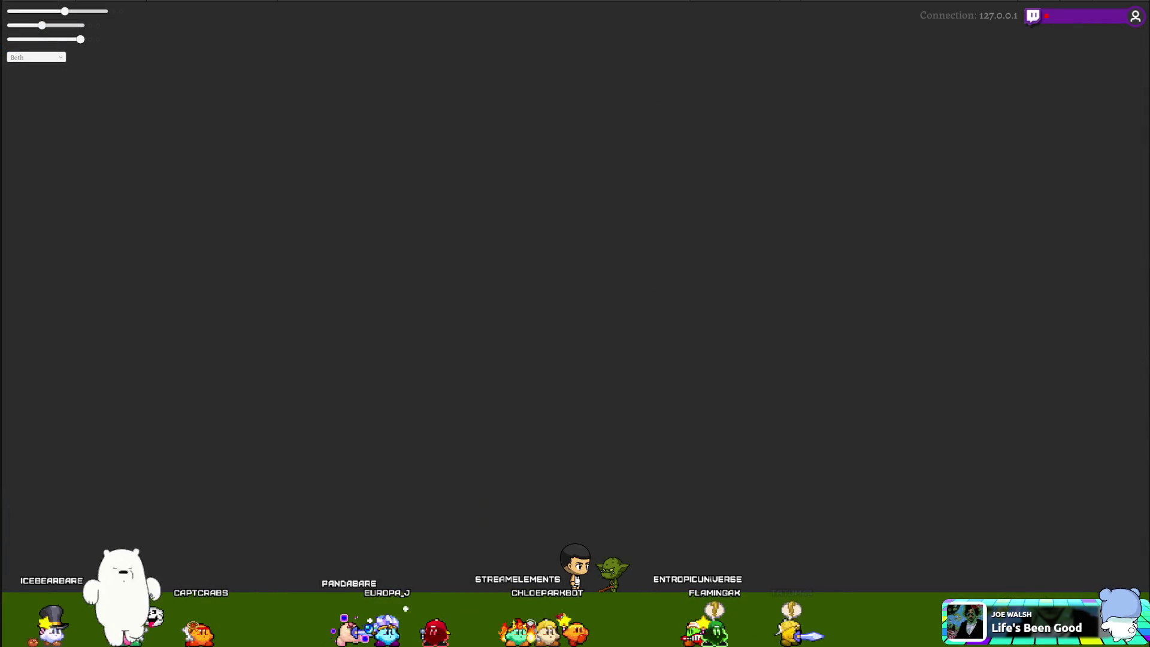
Quit the AdventuRPG game build after checking the Peon beside the player.
key("alt+F4")
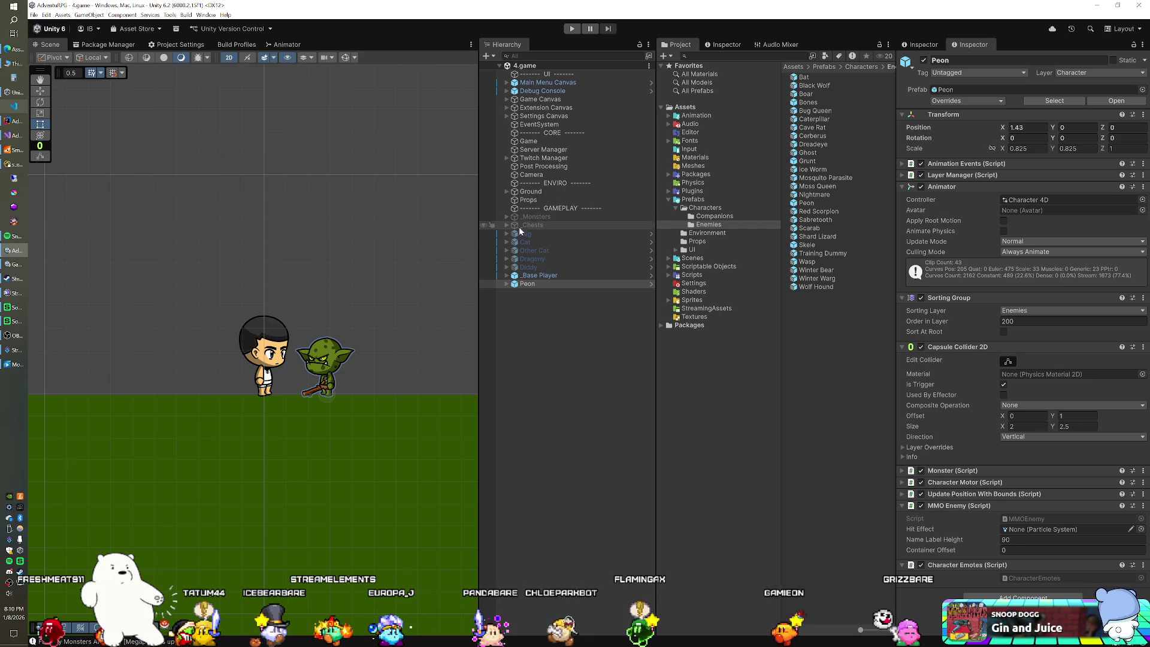
Delete the Peon from the 4.game scene.
left_click(533, 274)
left_click(524, 285)
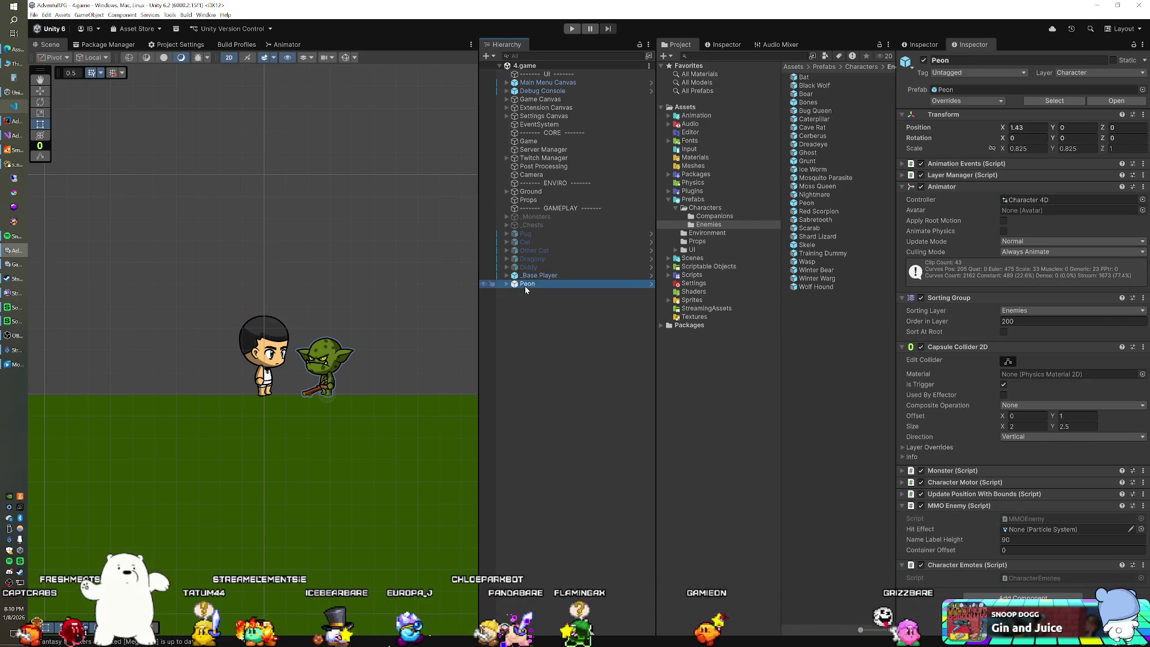
key("Delete")
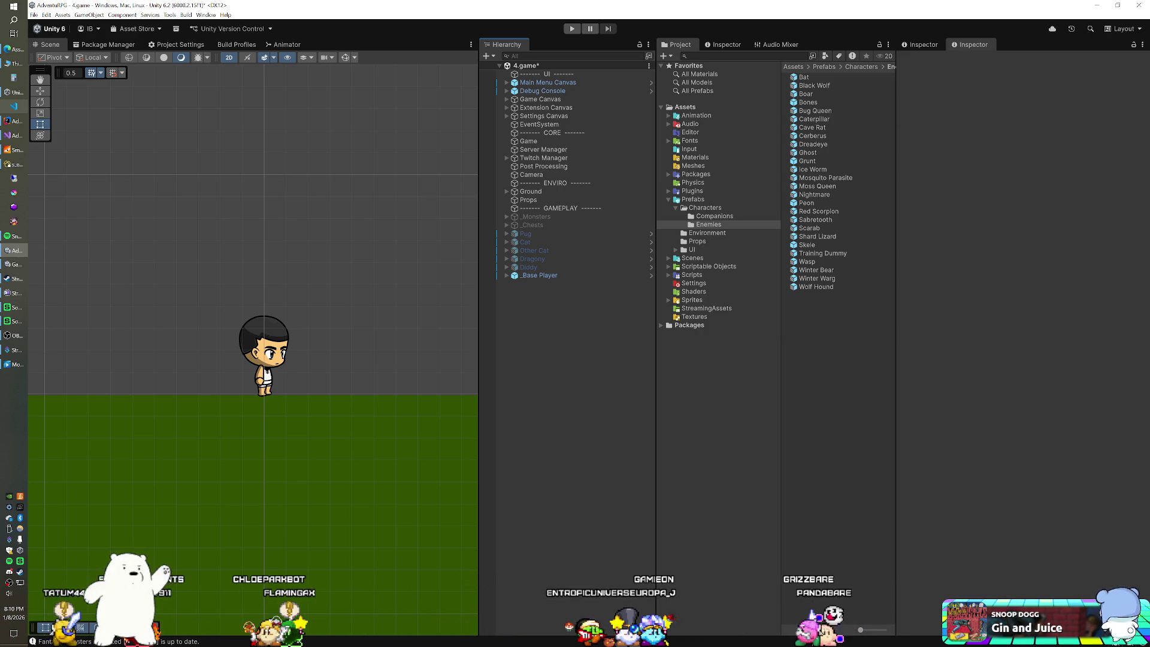
Move the Spotify window off-screen and go back to Unity.
left_click(12, 235)
mouse_move(511, 193)
left_mouse_down()
mouse_move(384, 8)
mouse_move(395, 1)
left_mouse_up()
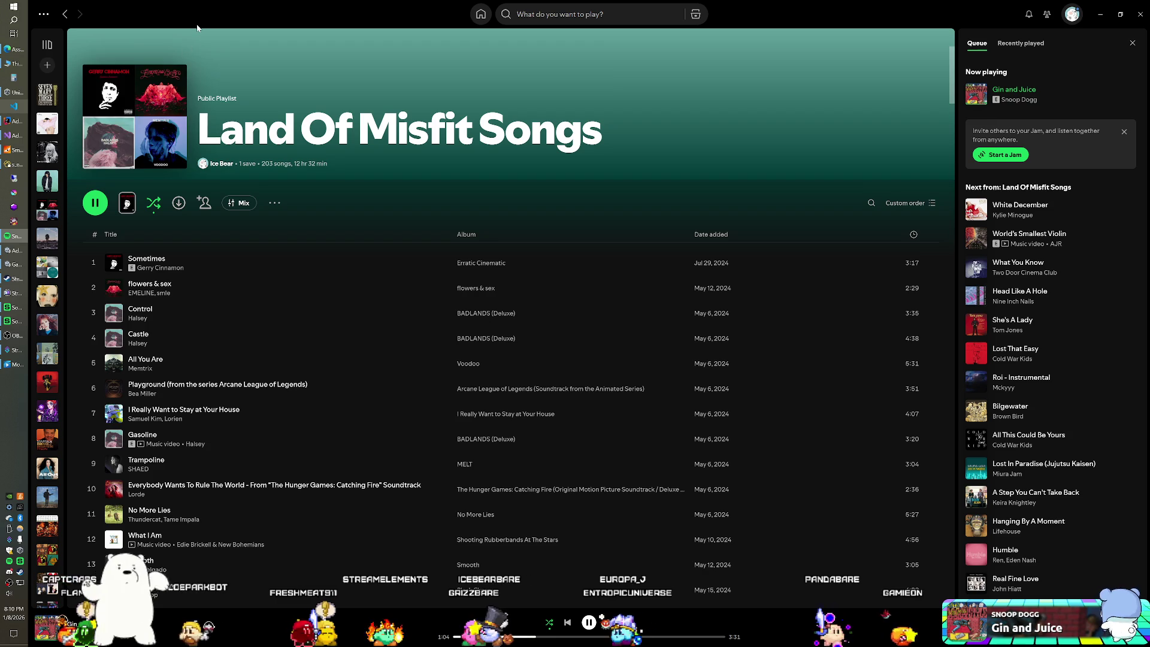
mouse_move(198, 15)
left_mouse_down()
mouse_move(281, 76)
mouse_move(728, 181)
mouse_move(1149, 180)
left_mouse_up()
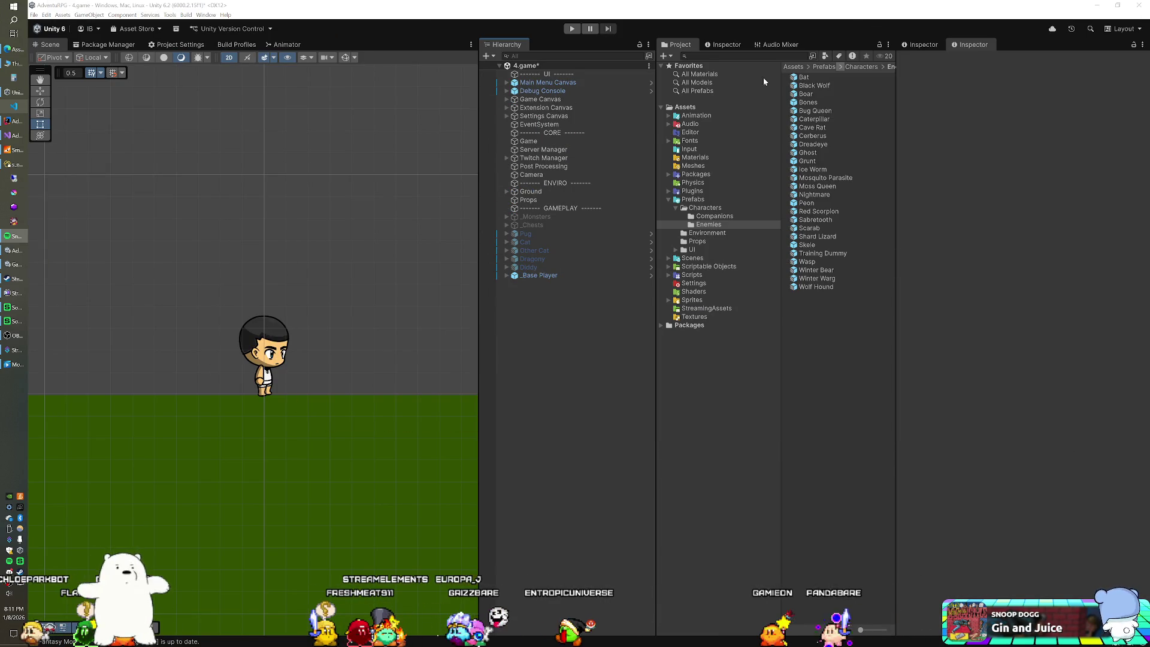
left_click(443, 31)
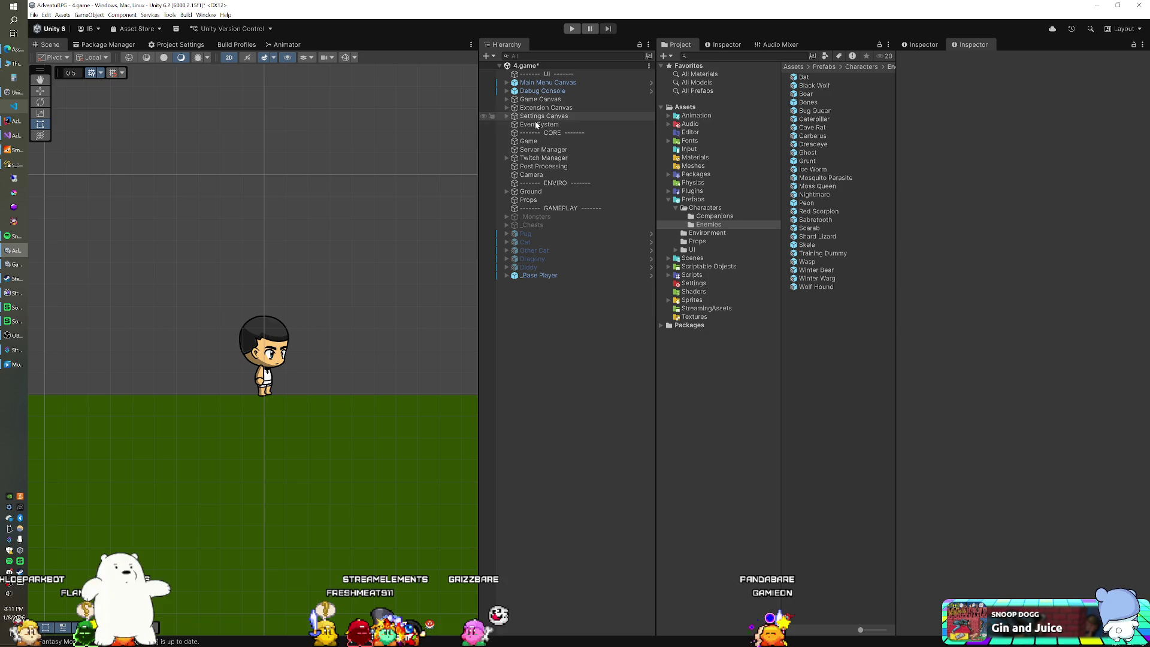
Add Bat and Ice Worm prefabs to the scene.
left_click(12, 166)
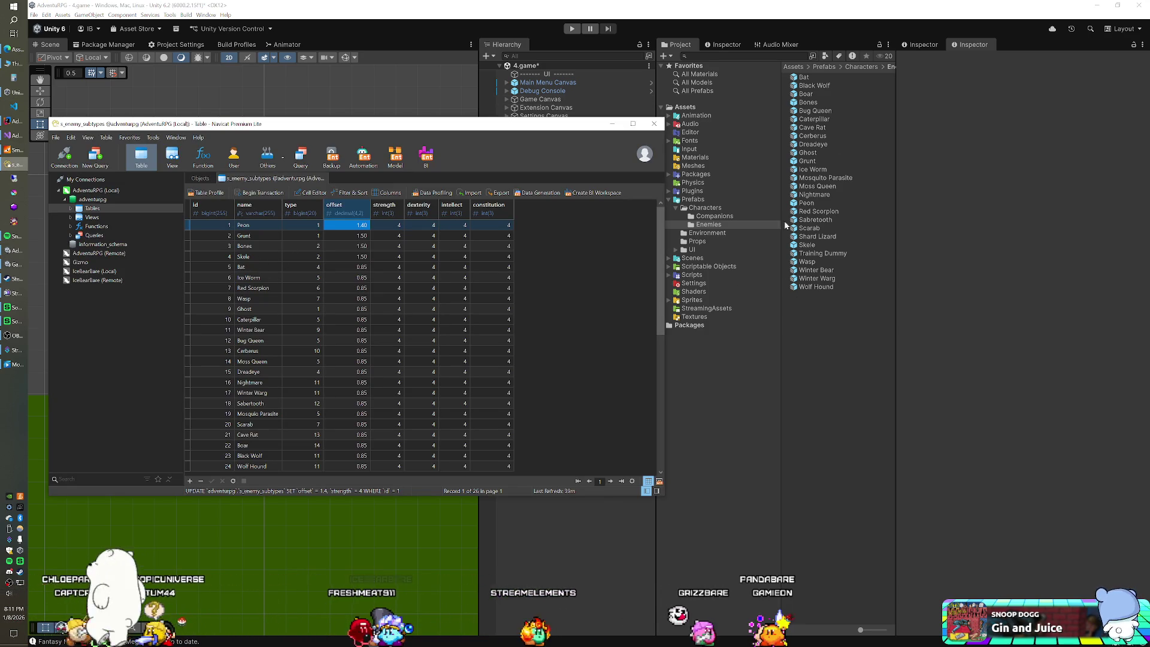
left_click(795, 318)
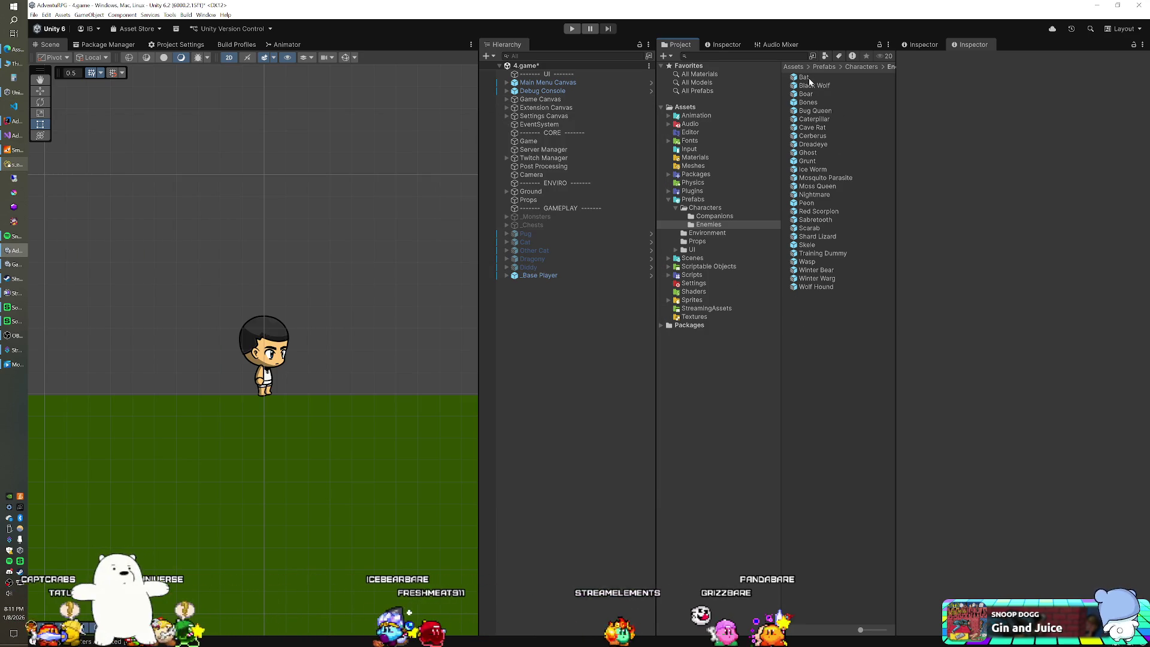
left_click(12, 164)
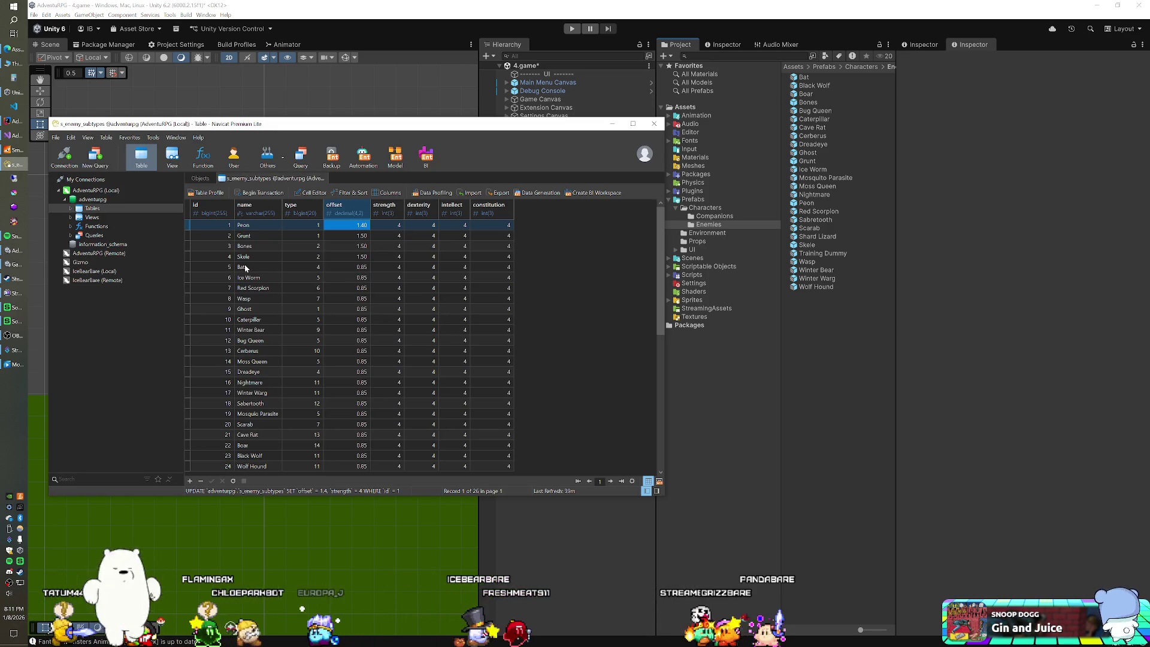
left_click(795, 113)
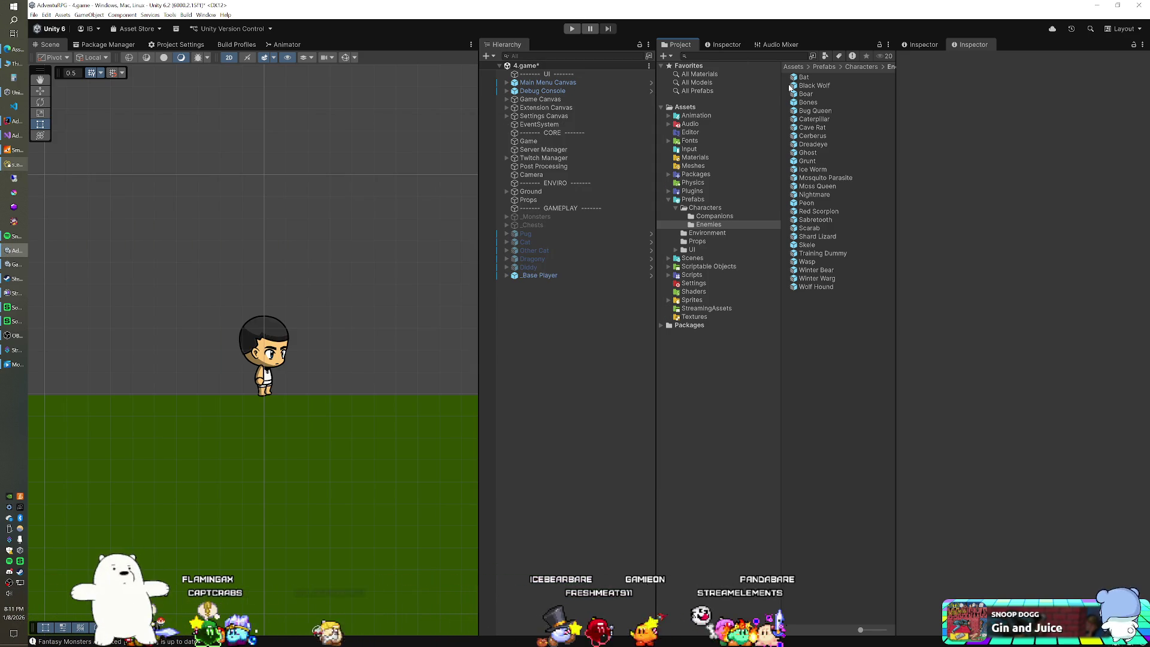
left_click_drag(803, 77, 582, 332)
mouse_move(813, 170)
left_mouse_down()
mouse_move(578, 336)
mouse_move(557, 323)
left_mouse_up()
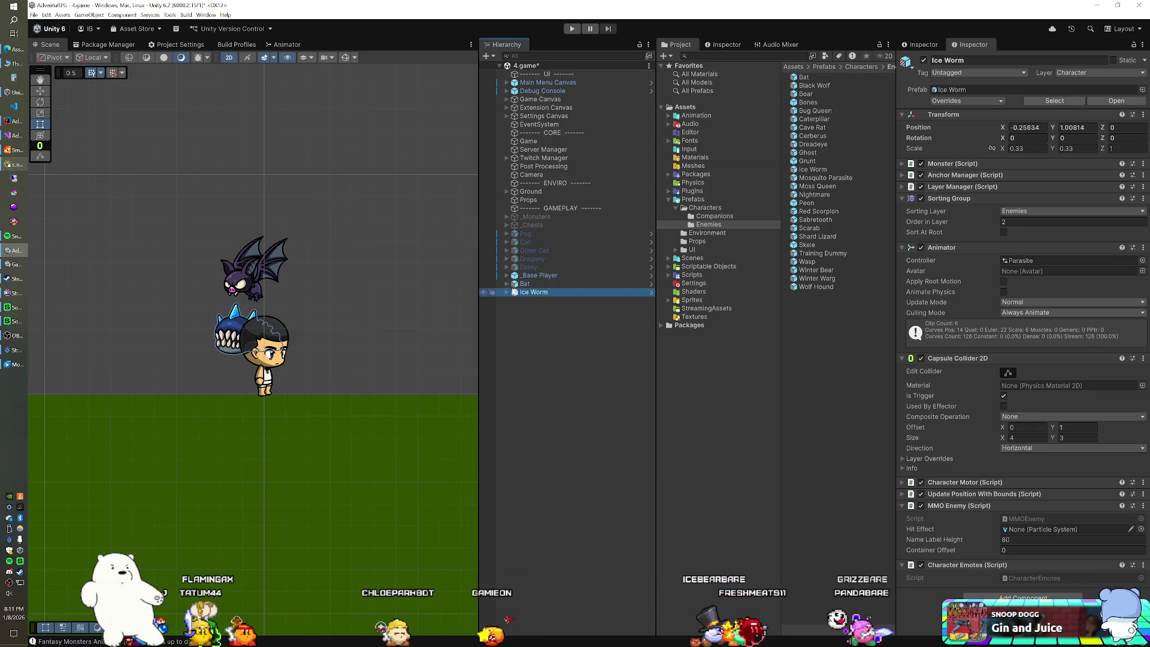
Zero both enemies' X and Y positions, then slide the Bat right to X 1.71.
left_click(525, 283, "ctrl")
left_click(1028, 127)
type("0")
key("Tab")
type("0")
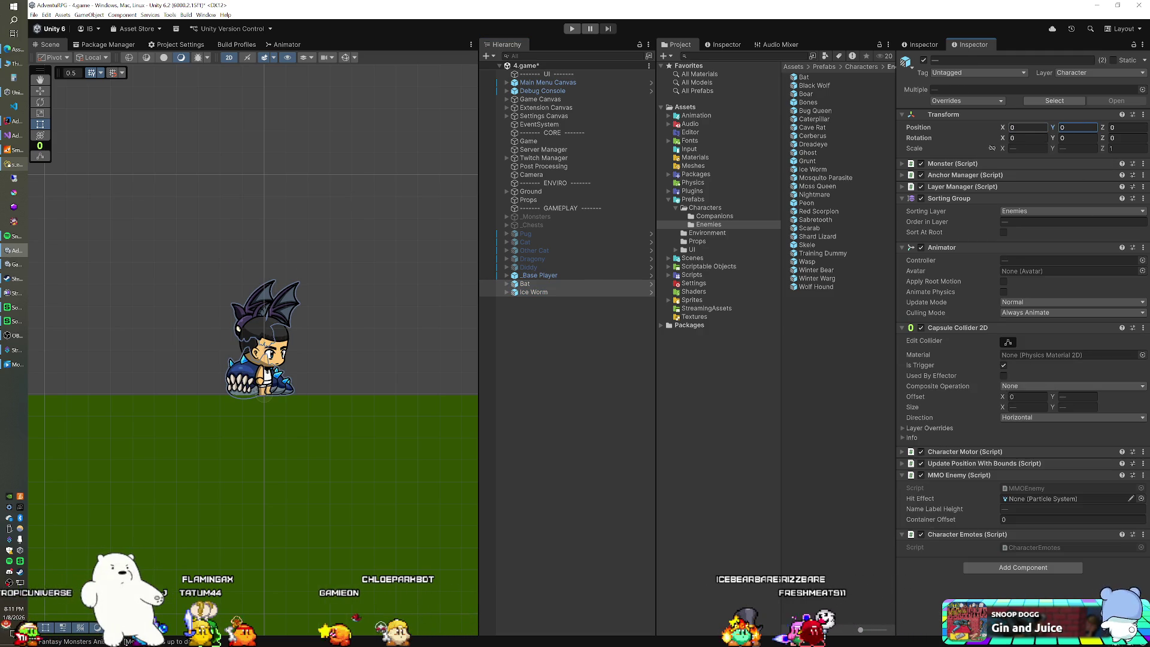
left_click(528, 283)
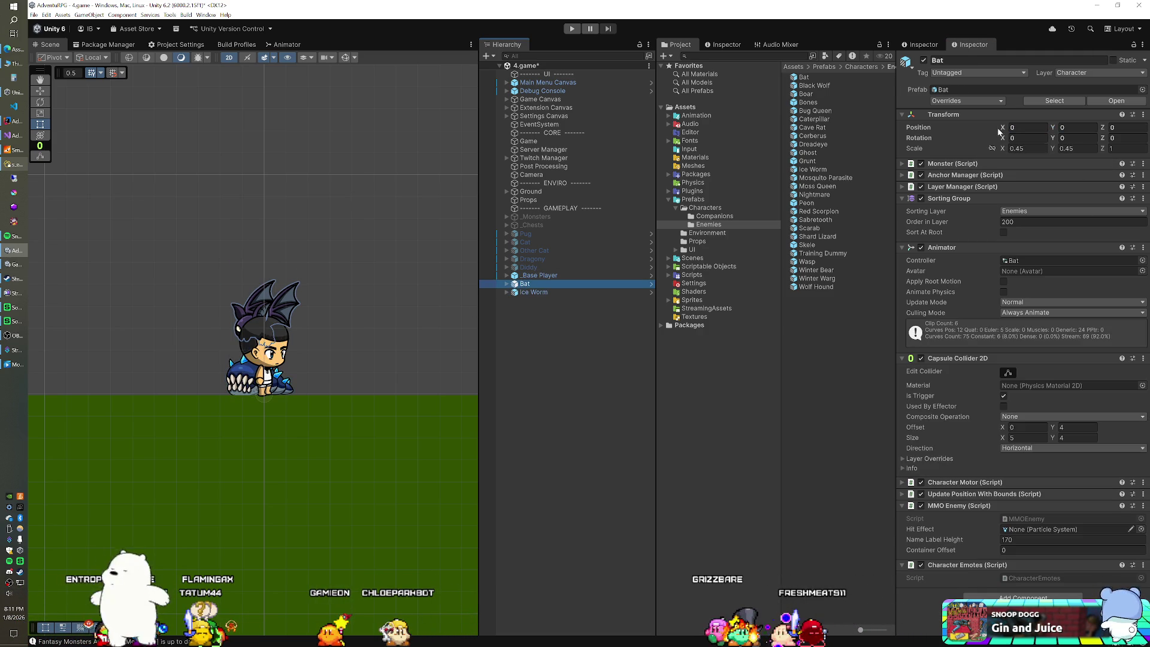
left_click_drag(1002, 127, 1029, 127)
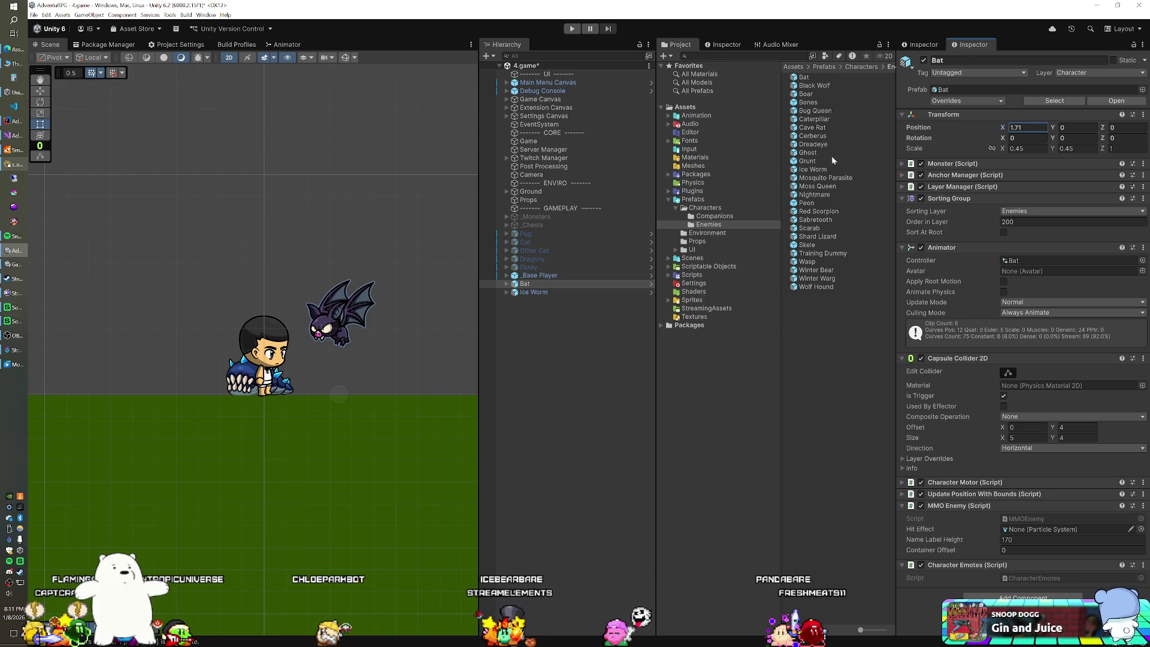
Set the Bat row's offset to 1.7 in Navicat, then select the Bat in Unity.
left_click(18, 163)
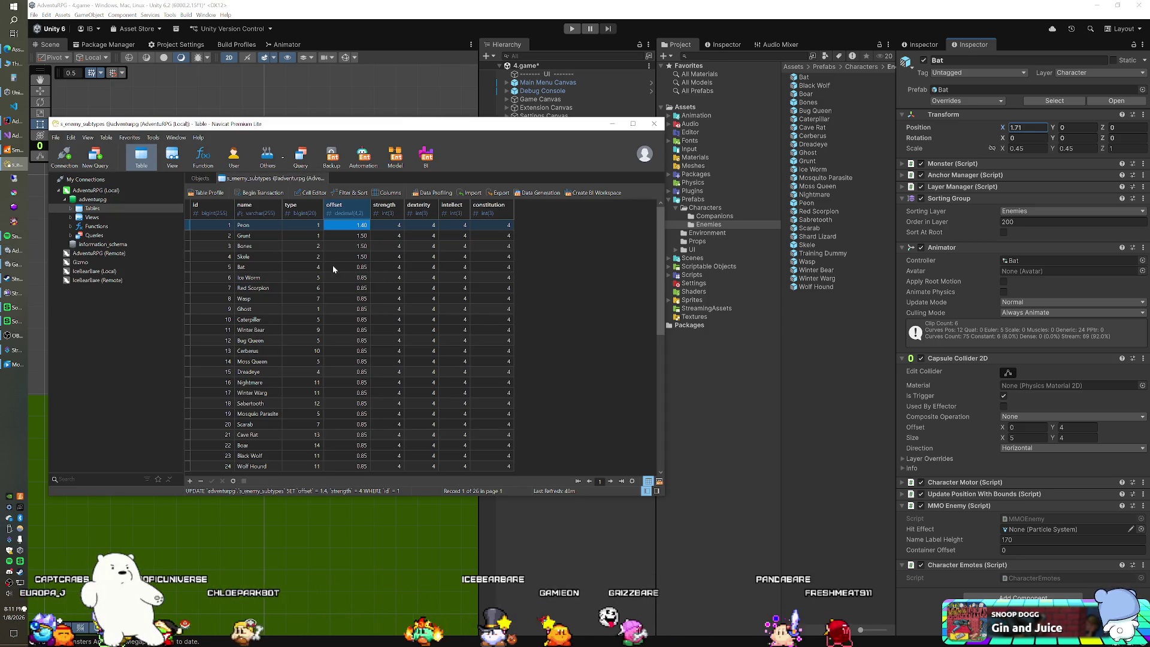
key("Down")
key("Down")
key("Down")
type("1.7")
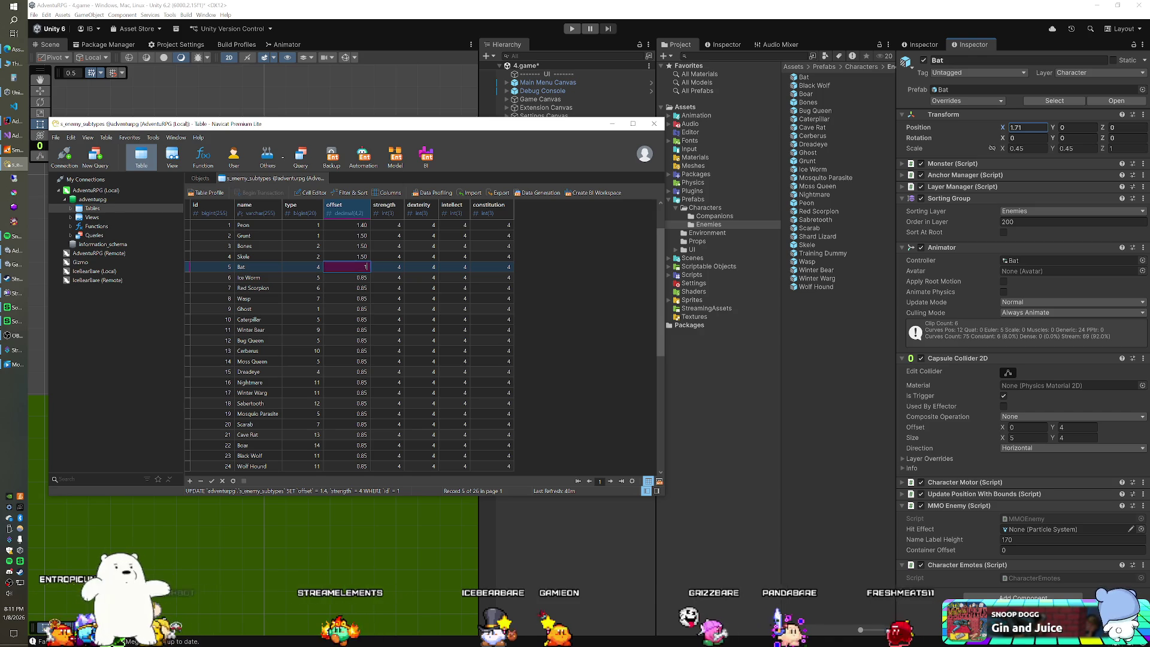
key("Return")
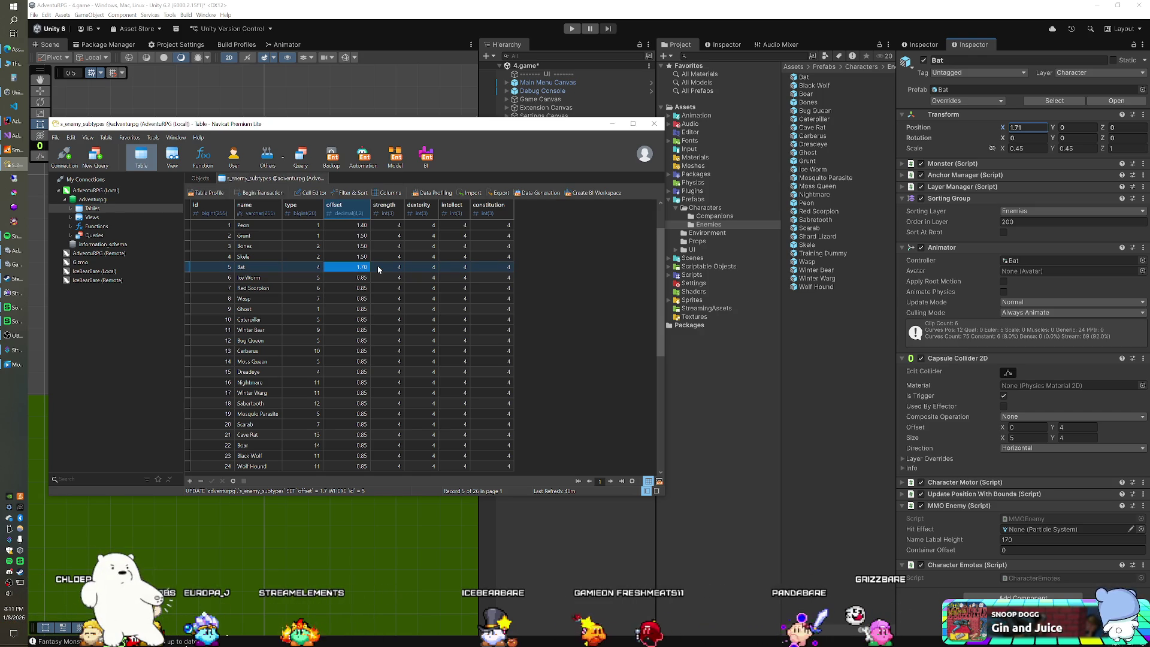
left_click(504, 23)
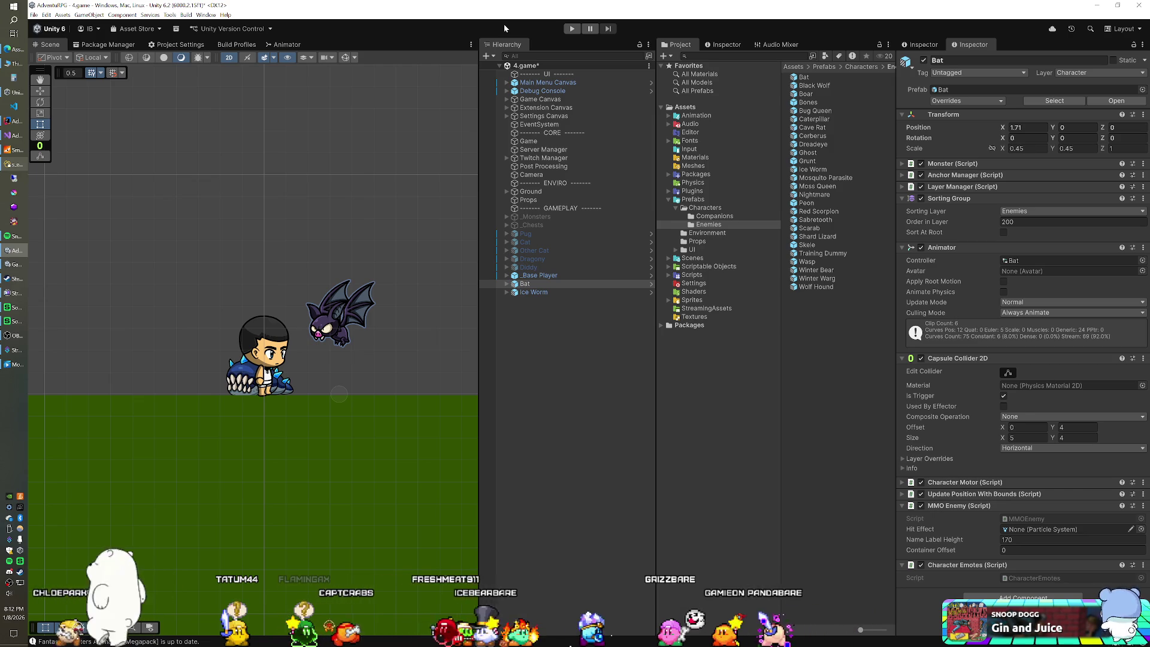
left_click(536, 281)
Delete the Bat and move the Ice Worm right of the player to X 1.74.
key("Delete")
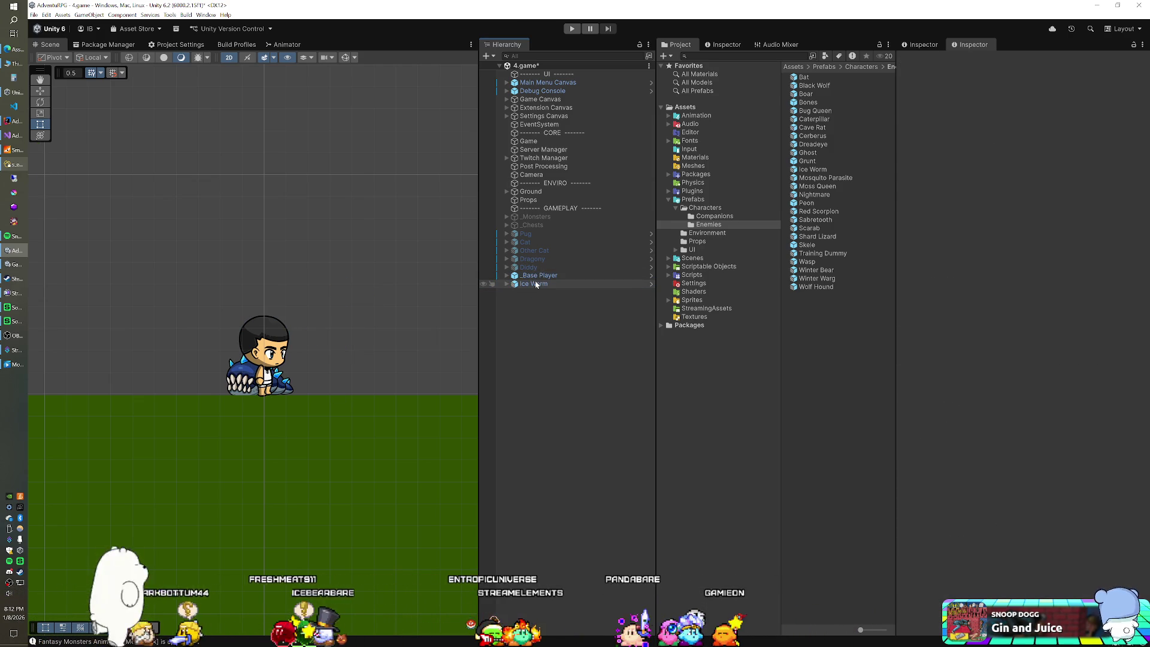
left_click(536, 285)
left_click_drag(1002, 128, 1035, 132)
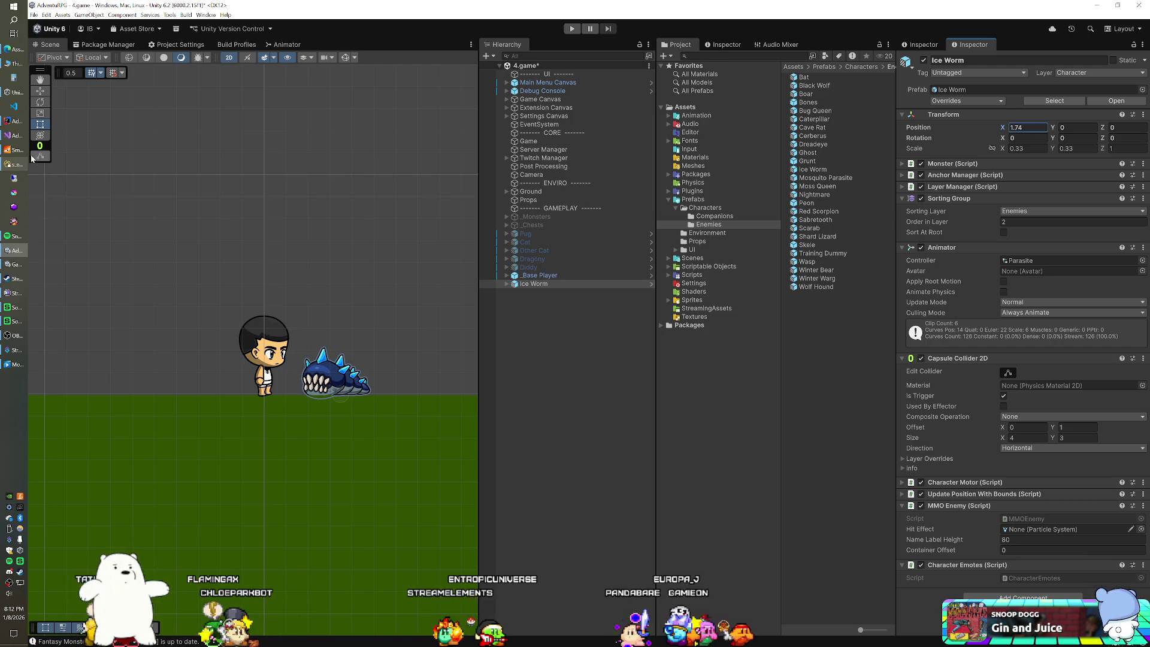
left_click(8, 164)
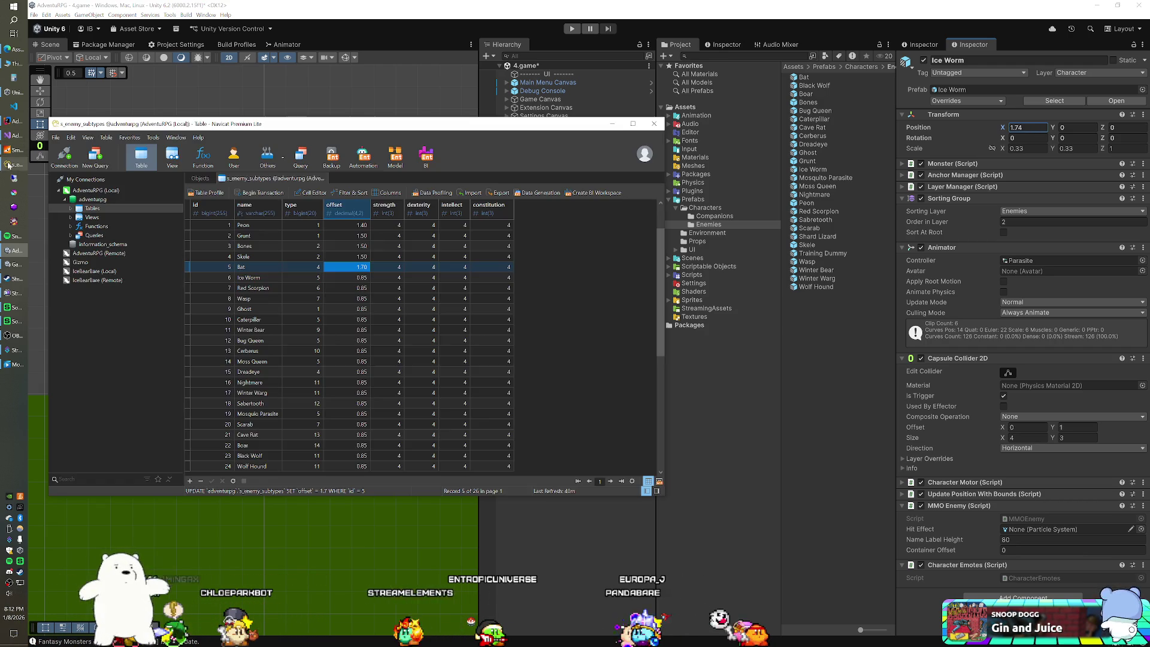
Enter 1.75 as the Ice Worm row's offset in the enemy subtypes table.
left_click(343, 278)
type("1.75")
key("Return")
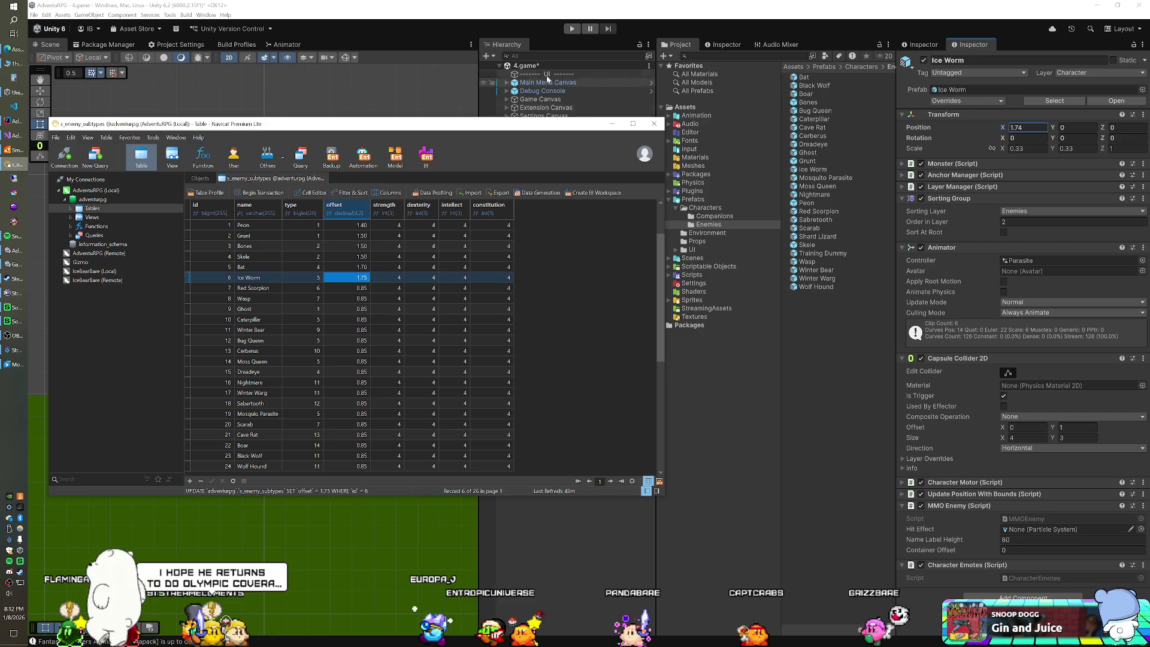
left_click(539, 36)
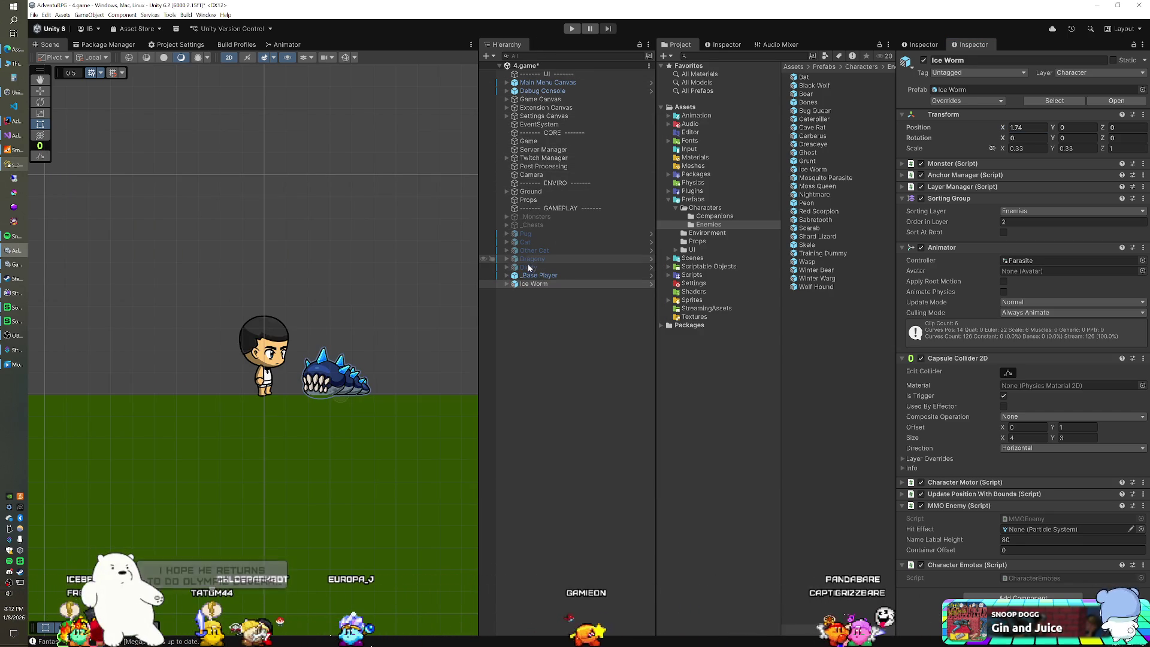
Delete the Ice Worm object from the 4.game scene.
left_click(527, 283)
key("Delete")
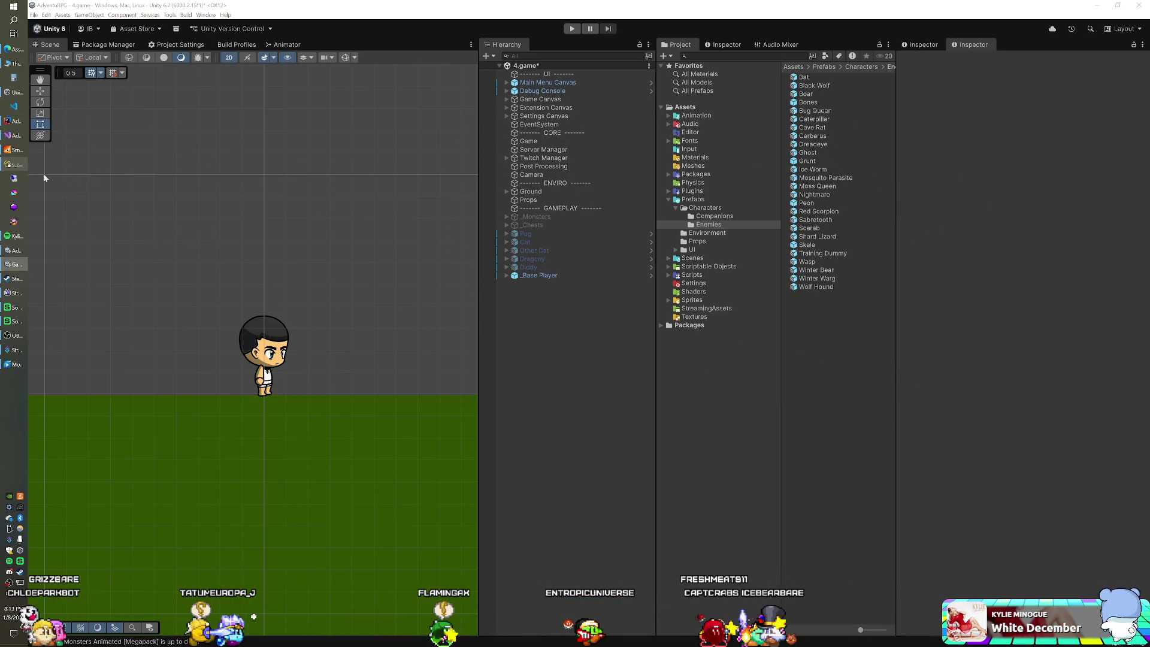
left_click(13, 163)
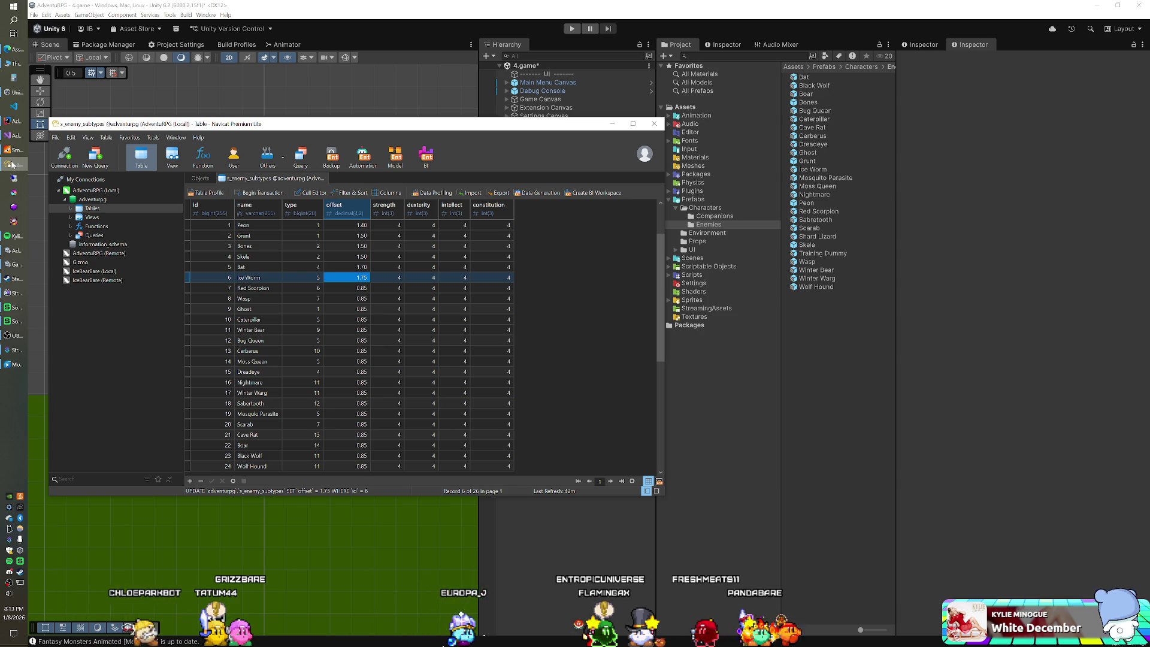
left_click(12, 164)
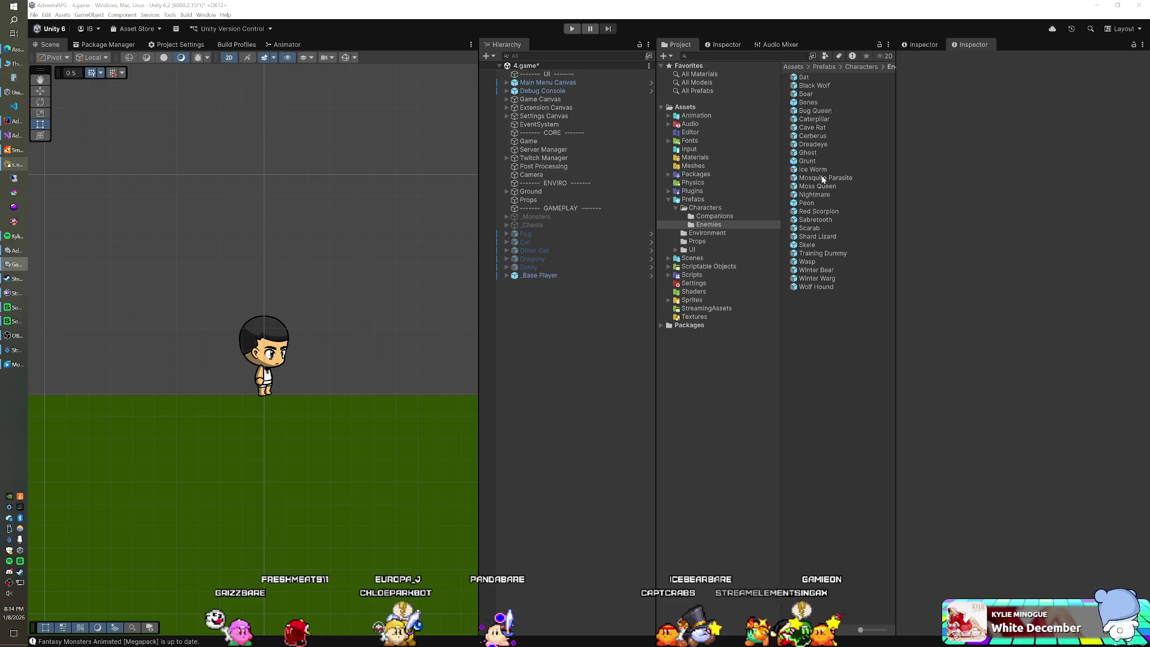
Add the Red Scorpion and Wasp prefabs to the scene and set both X and Y positions to 0.
left_click(817, 213)
left_click_drag(572, 309, 572, 308)
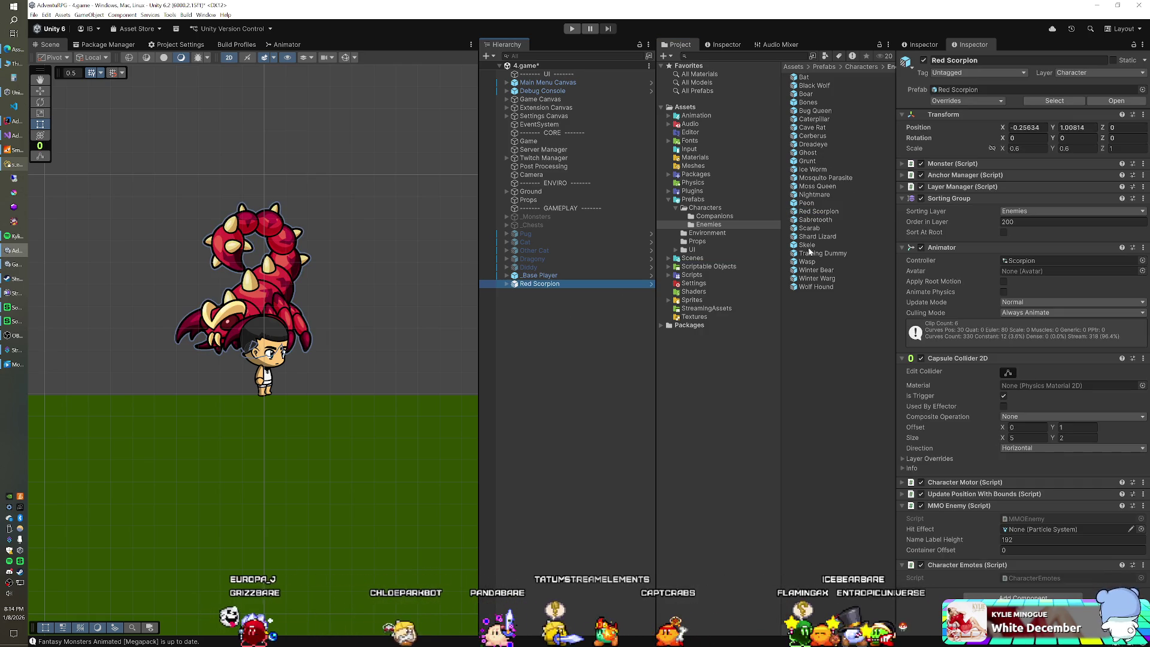
mouse_move(807, 262)
left_mouse_down()
mouse_move(578, 321)
mouse_move(551, 310)
left_mouse_up()
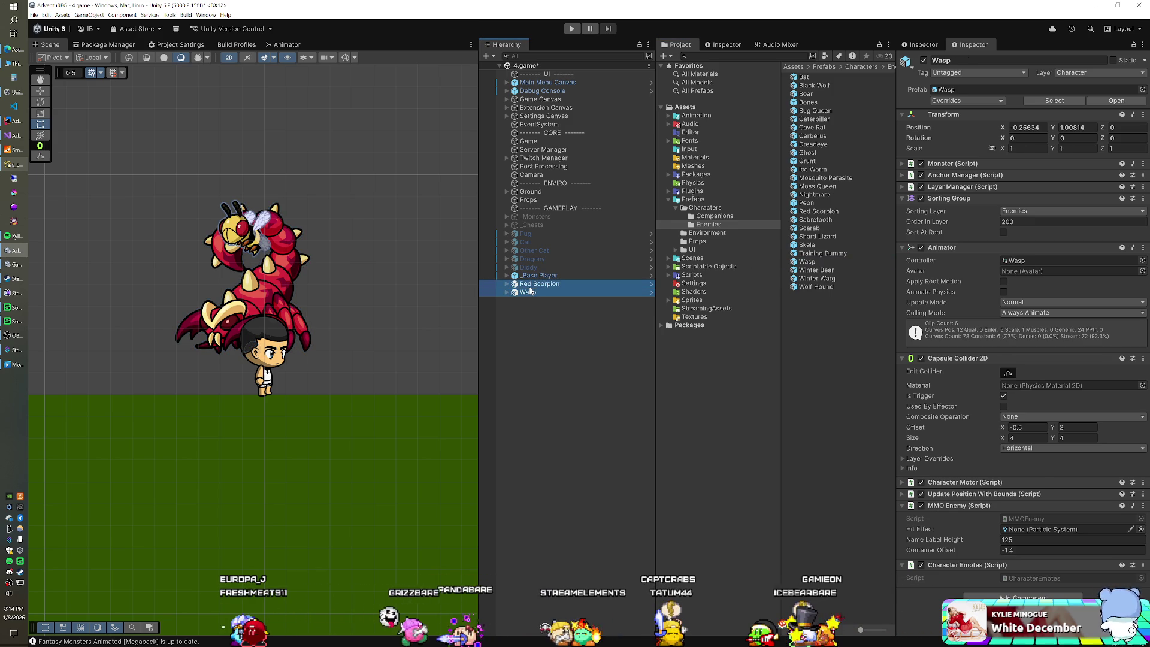
left_click(539, 283, "shift")
left_click(1025, 127)
type("0")
key("Tab")
type("0")
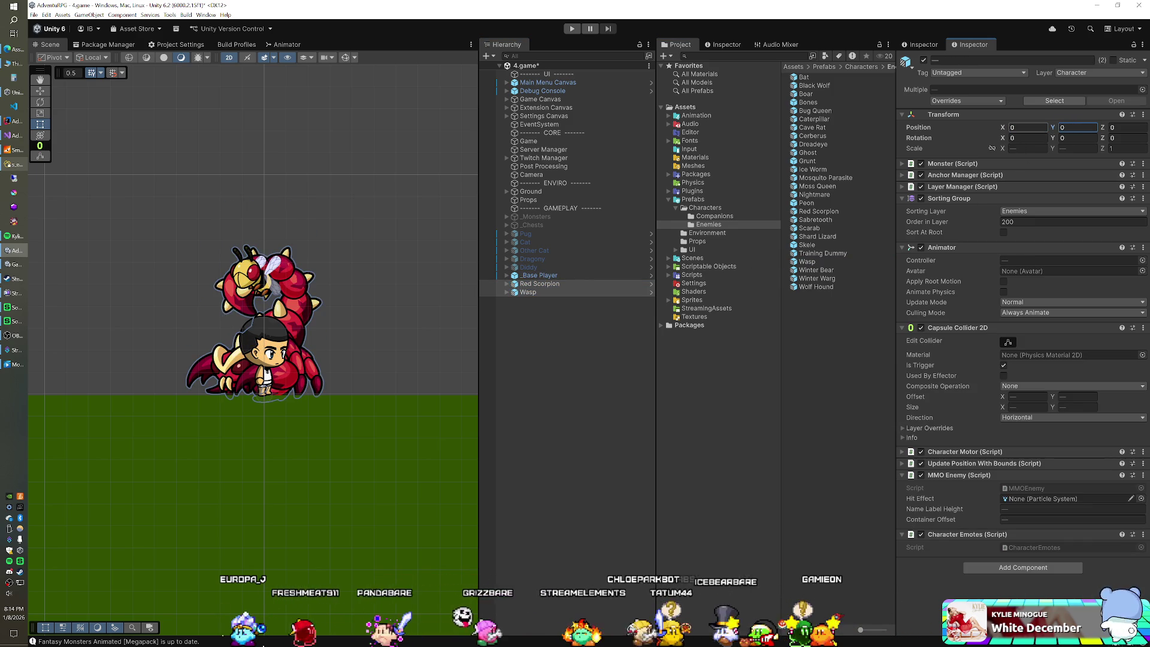
Move the Red Scorpion right to X 2.5 and record 2.5 as its offset in the enemy subtypes table.
left_click(539, 284)
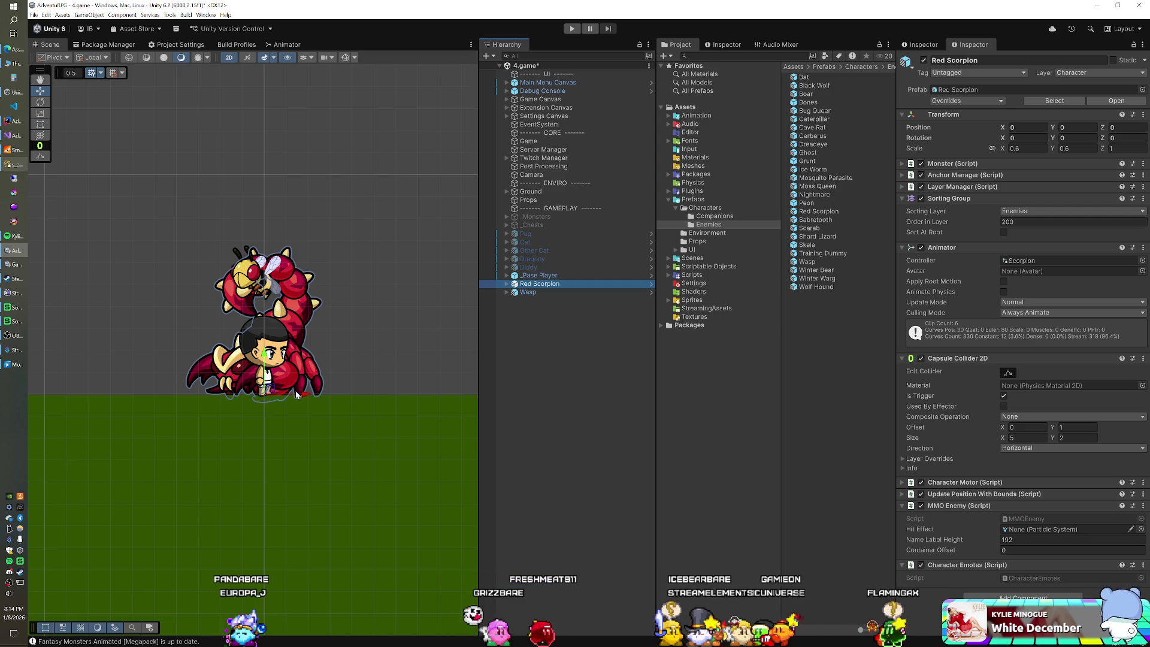
left_click_drag(306, 399, 415, 397)
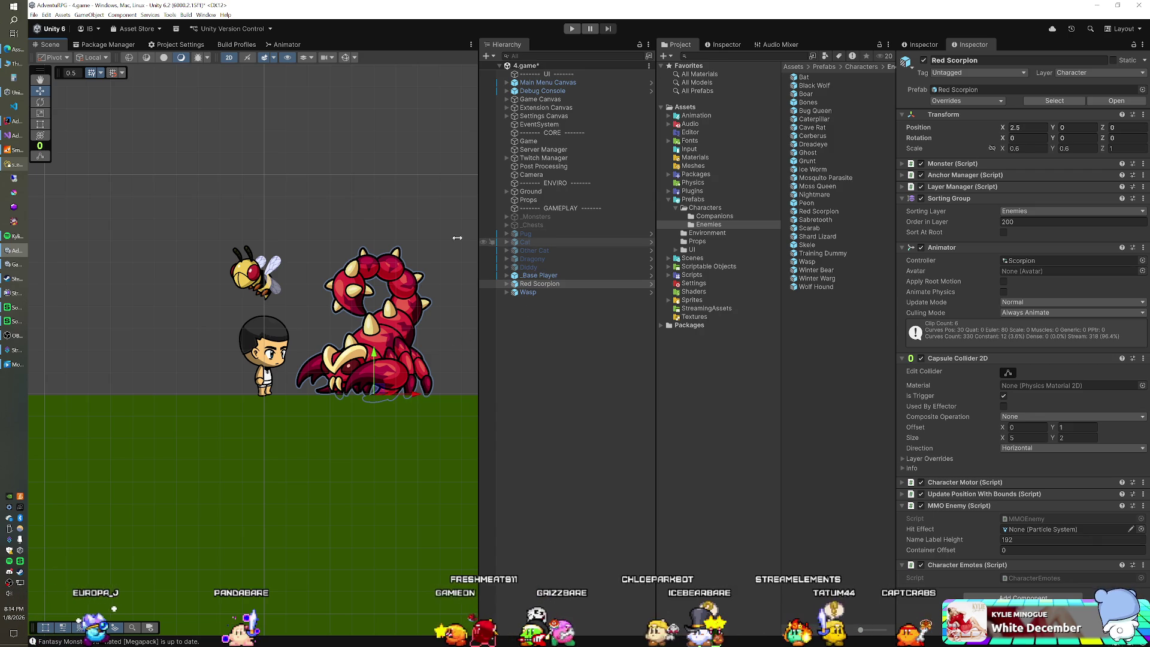
left_click(15, 165)
left_click(340, 288)
type("2.5")
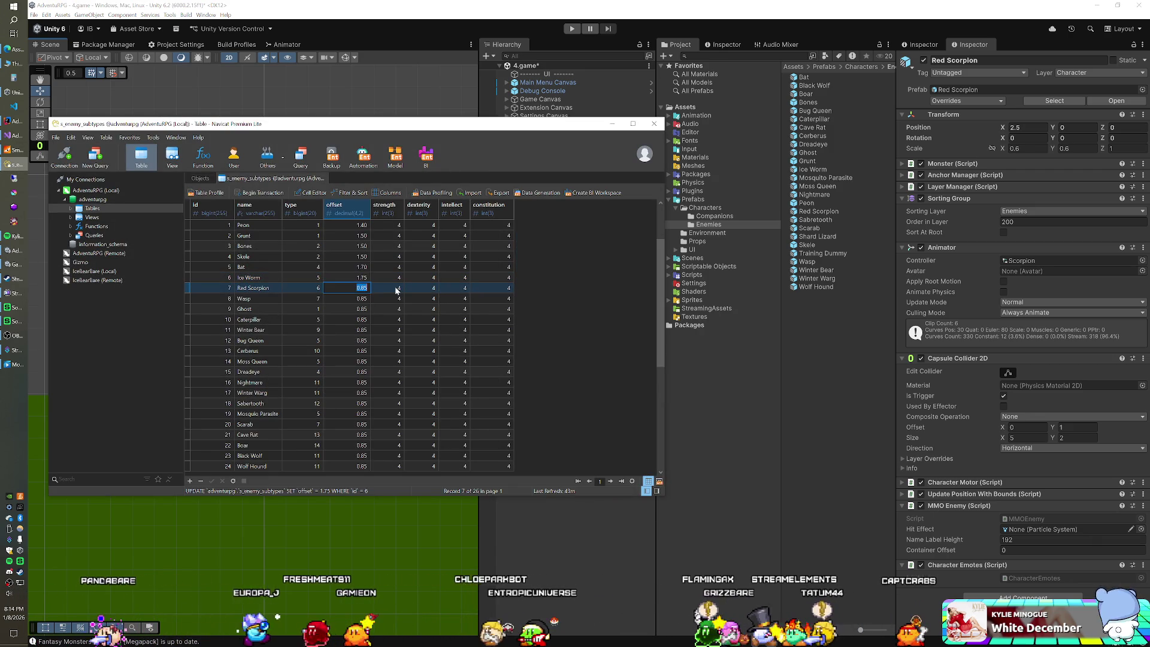
key("Return")
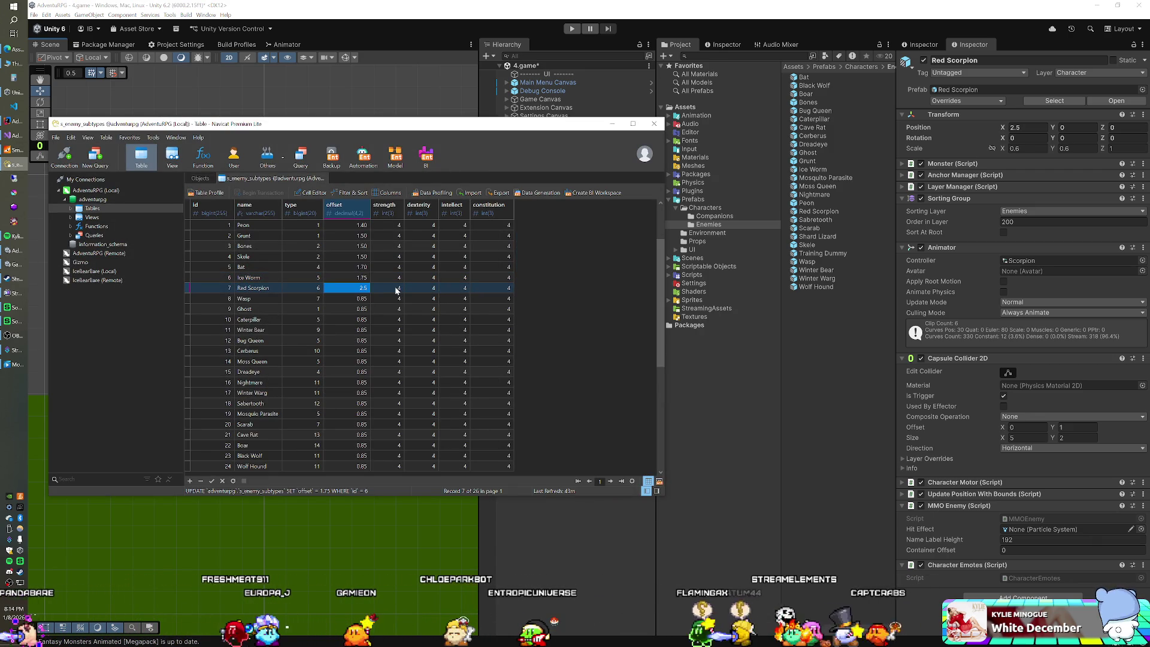
Delete the Red Scorpion from the scene, leaving the Wasp selected.
left_click(522, 19)
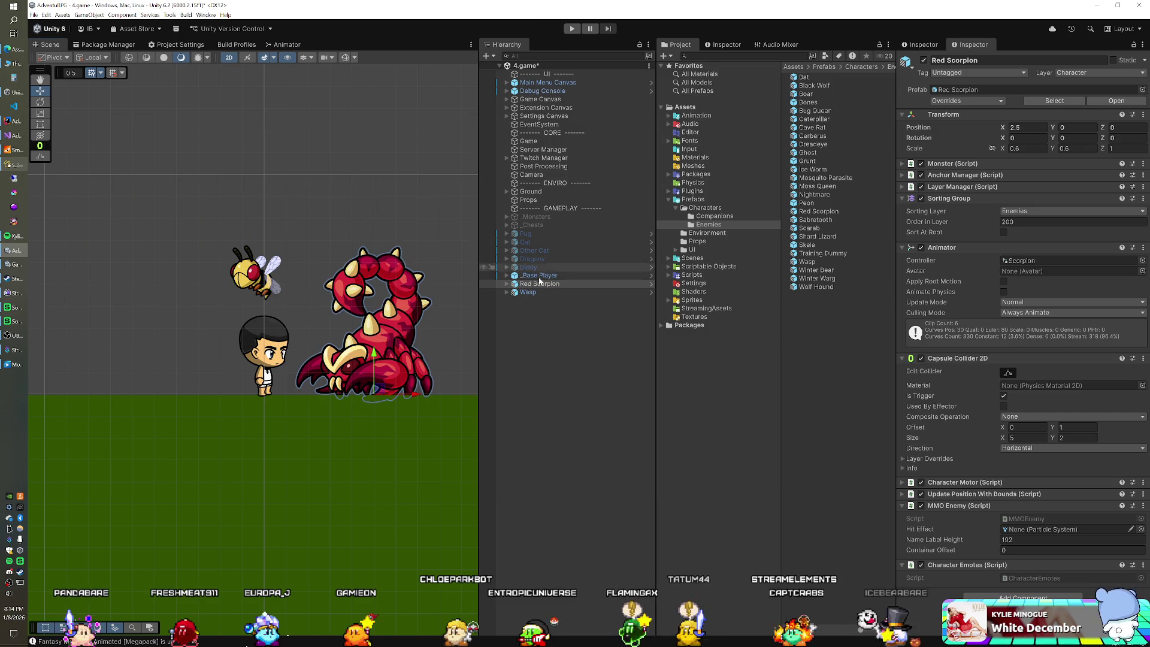
left_click(535, 283)
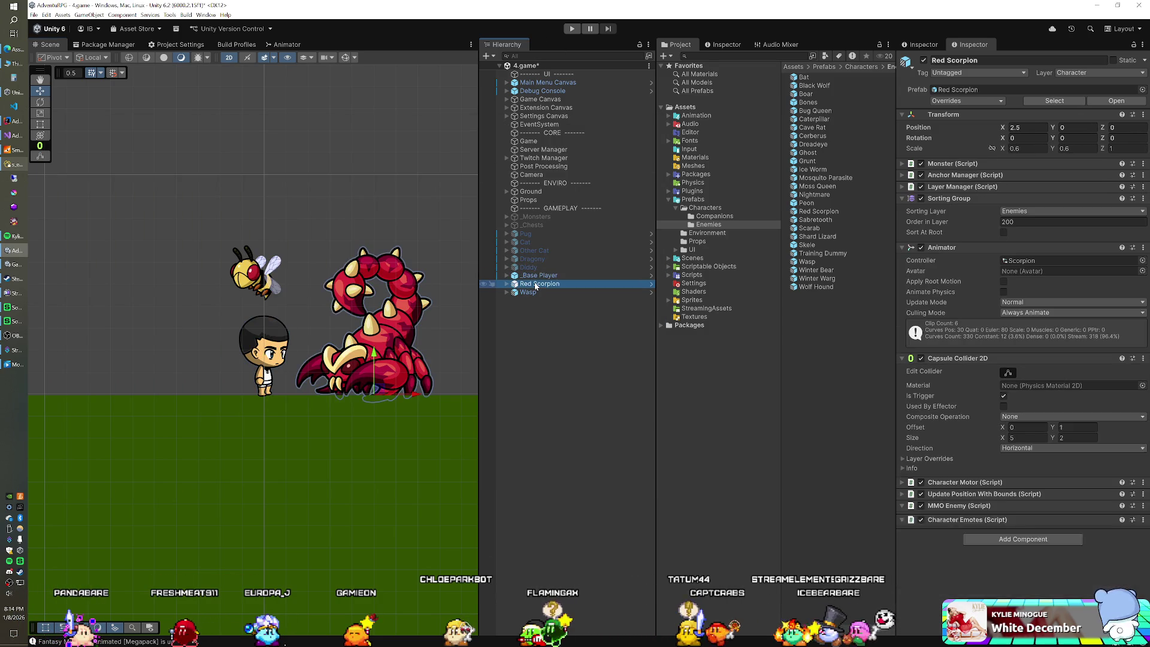
key("Delete")
left_click(534, 283)
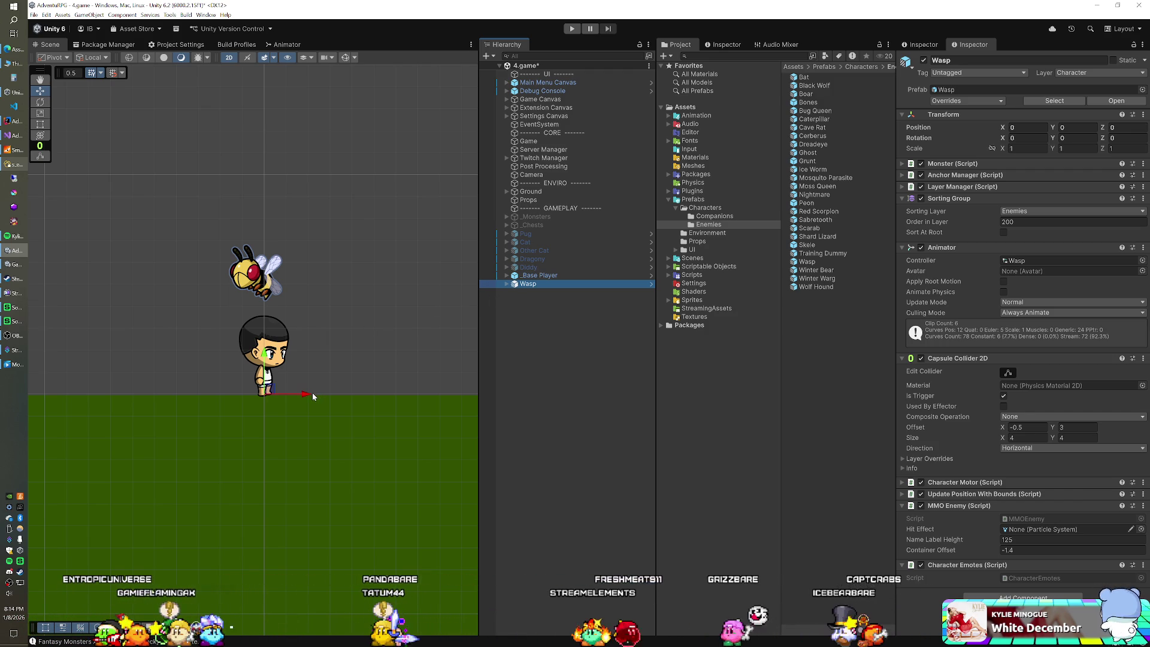
Slide the Wasp to the player's right and commit its offset in the enemy subtypes table.
left_click_drag(306, 394, 373, 397)
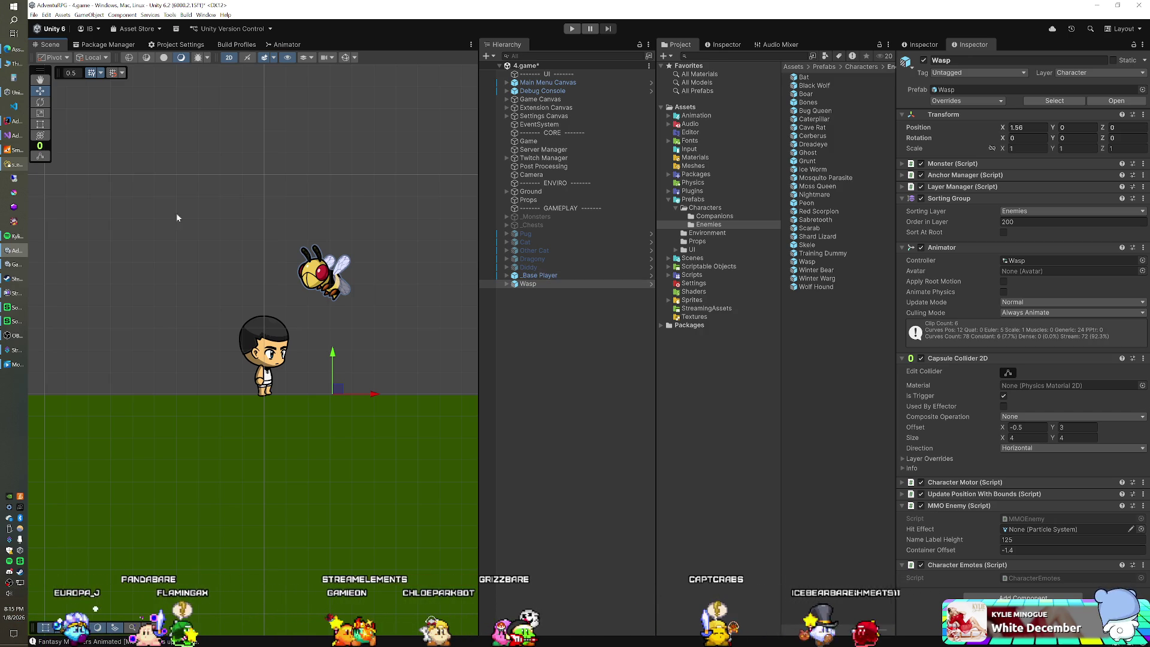
left_click(18, 165)
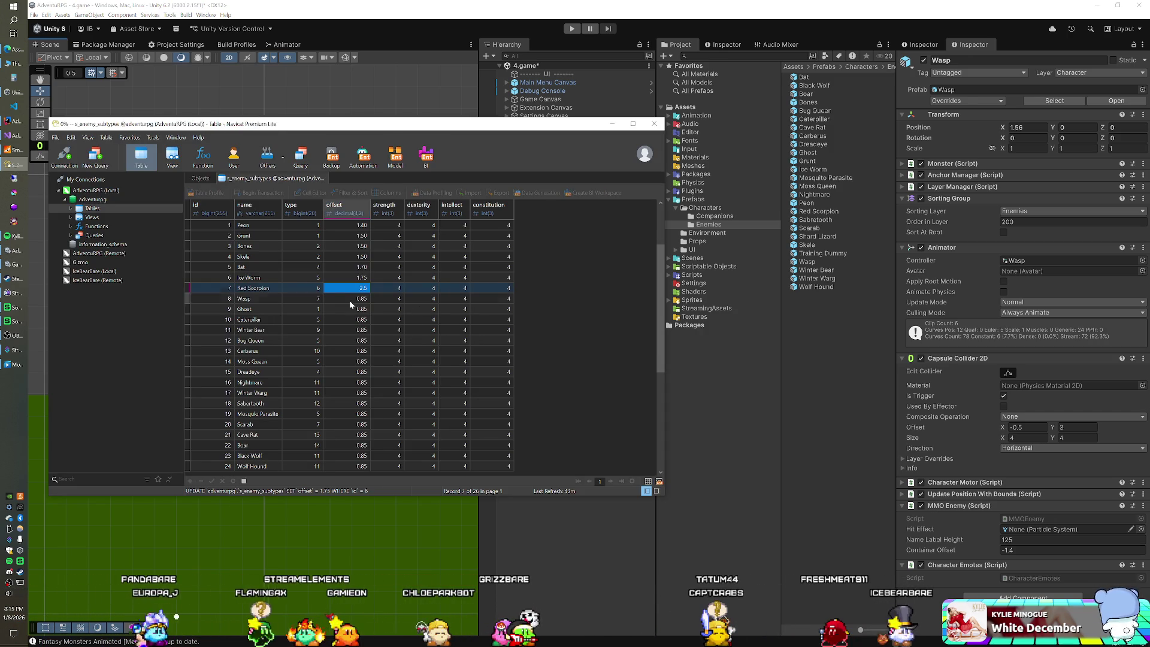
key("Return")
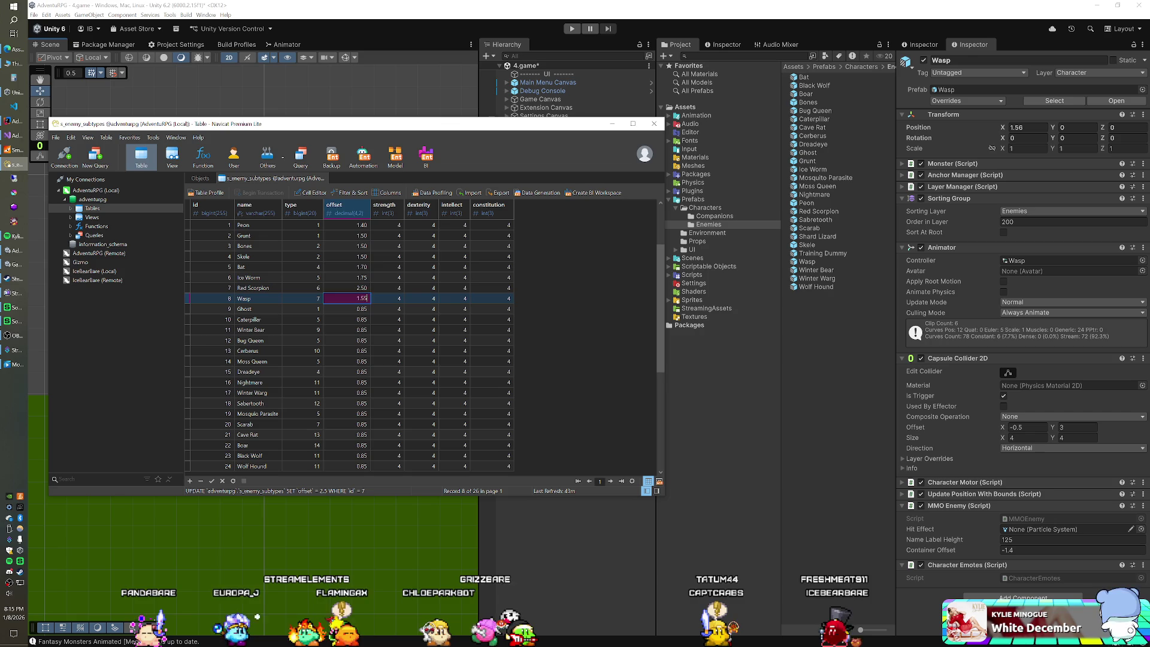
Delete the Wasp from the Unity scene.
left_click(476, 27)
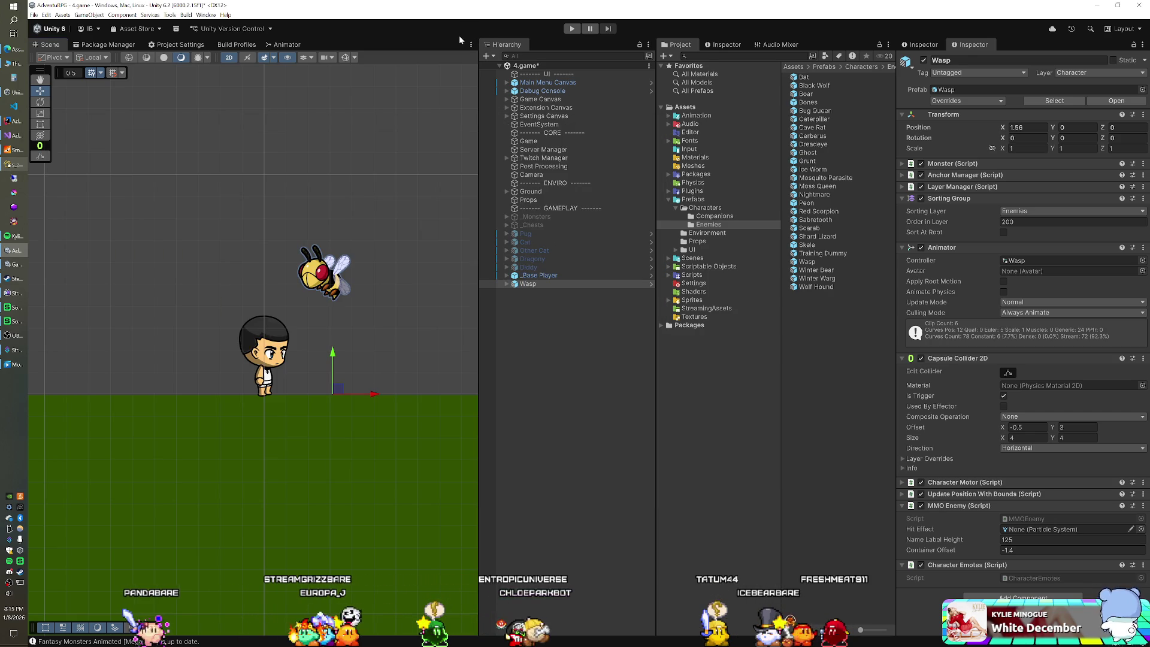
left_click(527, 275)
left_click(527, 283)
key("Delete")
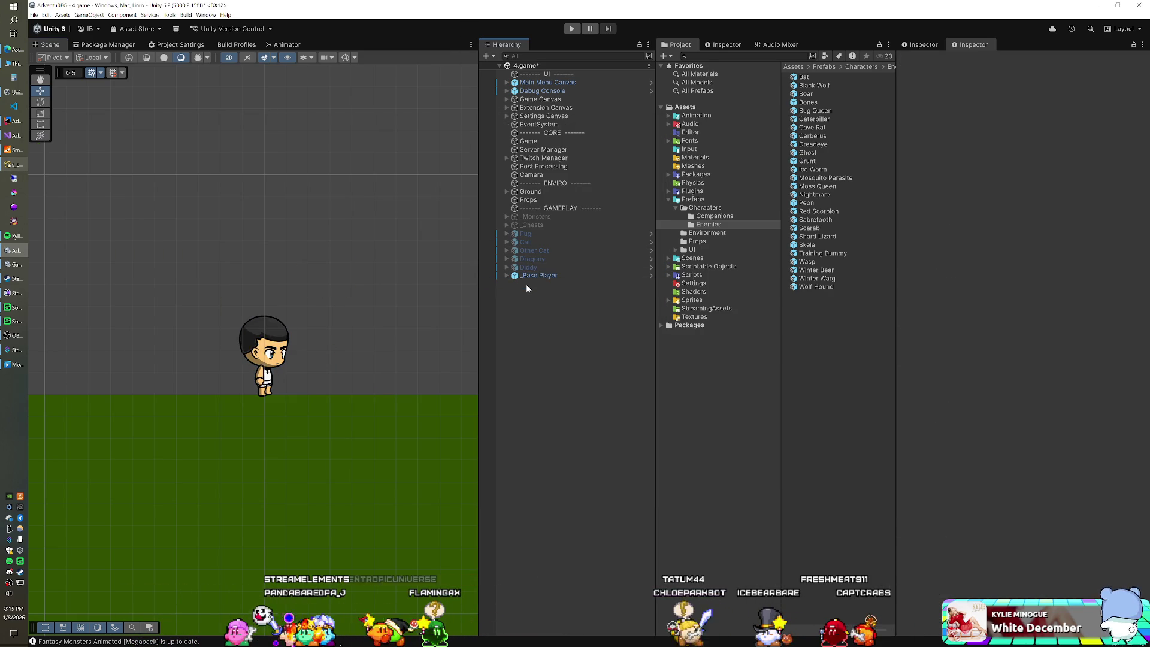
Put the enemy subtypes table away and add the Ghost prefab to the scene.
left_click(12, 164)
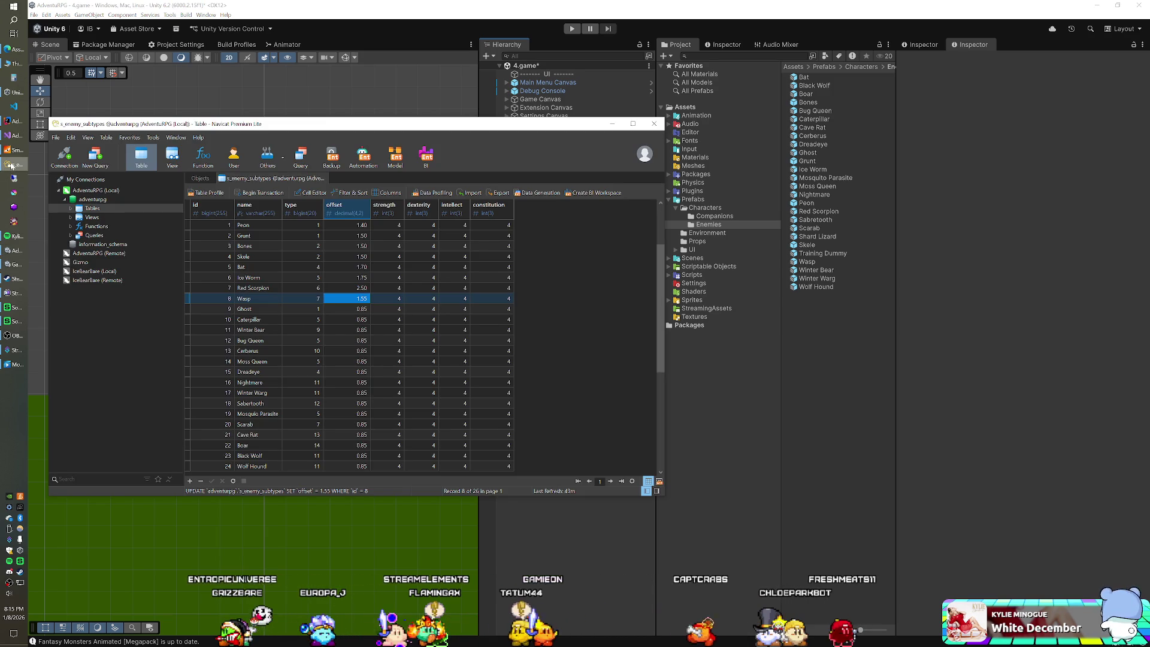
left_click(12, 165)
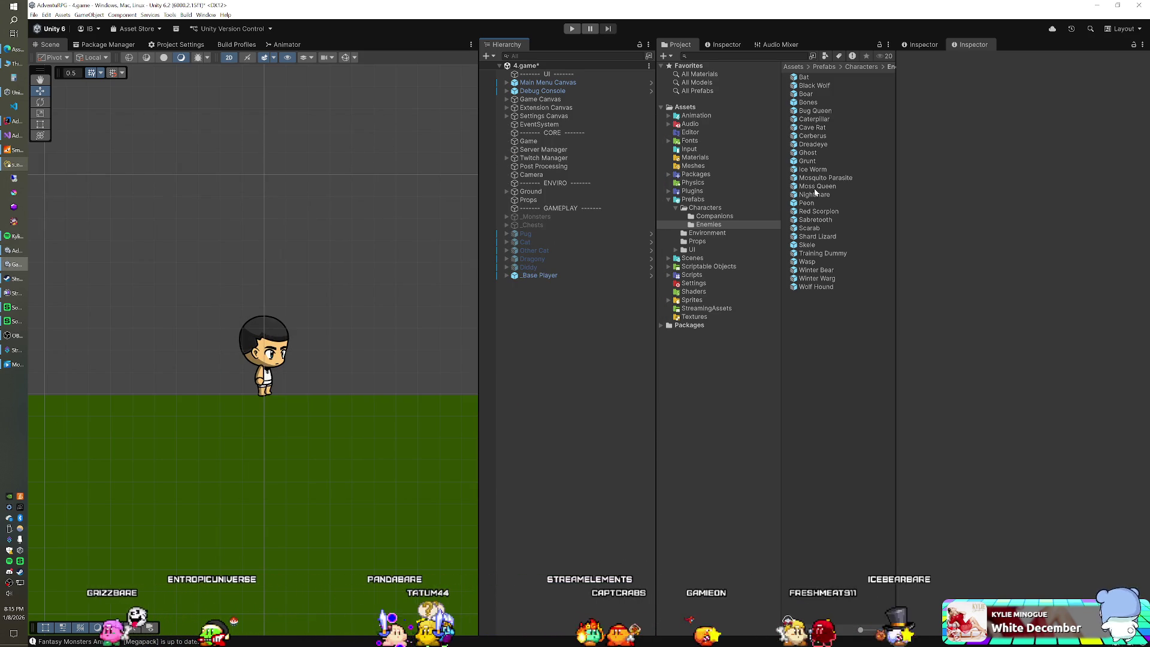
left_click_drag(807, 161, 532, 359)
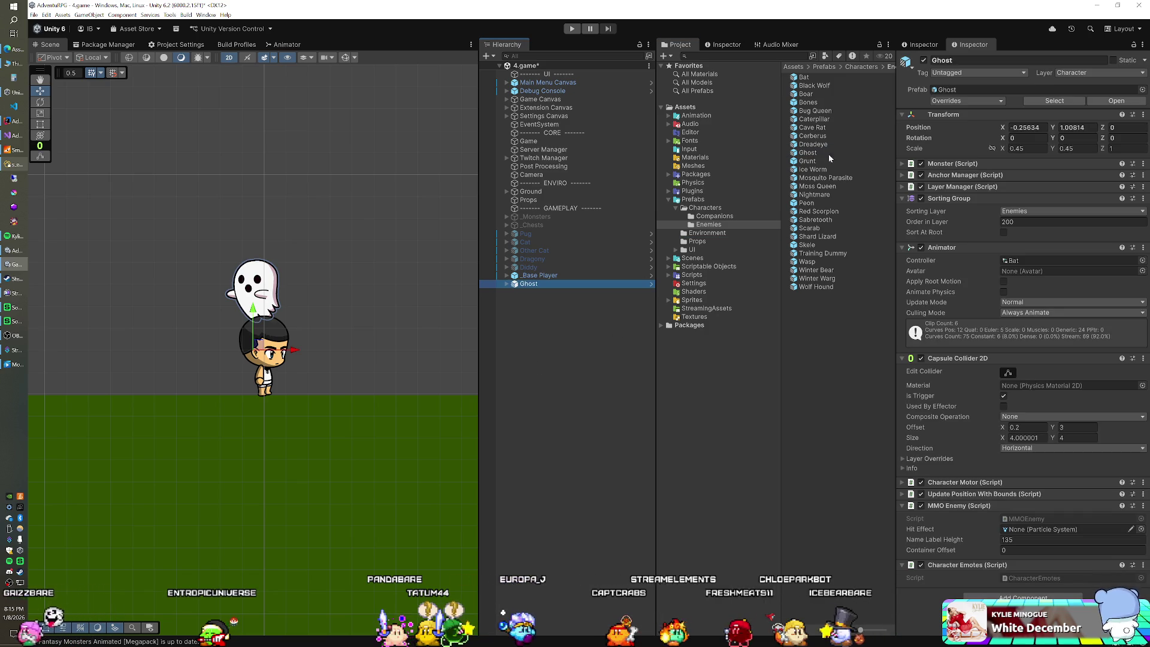
Add the Caterpillar prefab and set the X and Y positions of Ghost and Caterpillar to 0.
mouse_move(813, 118)
left_mouse_down()
mouse_move(559, 334)
mouse_move(554, 296)
left_mouse_up()
left_click(529, 283, "shift")
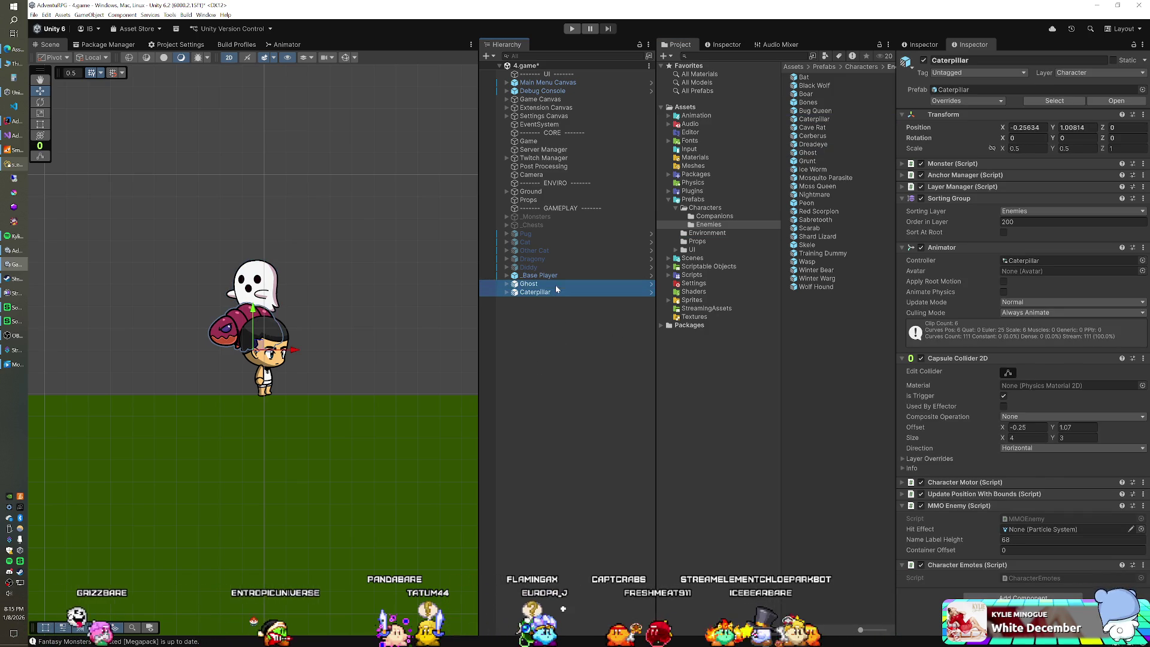
left_click(1027, 127)
type("0")
key("Tab")
type("0")
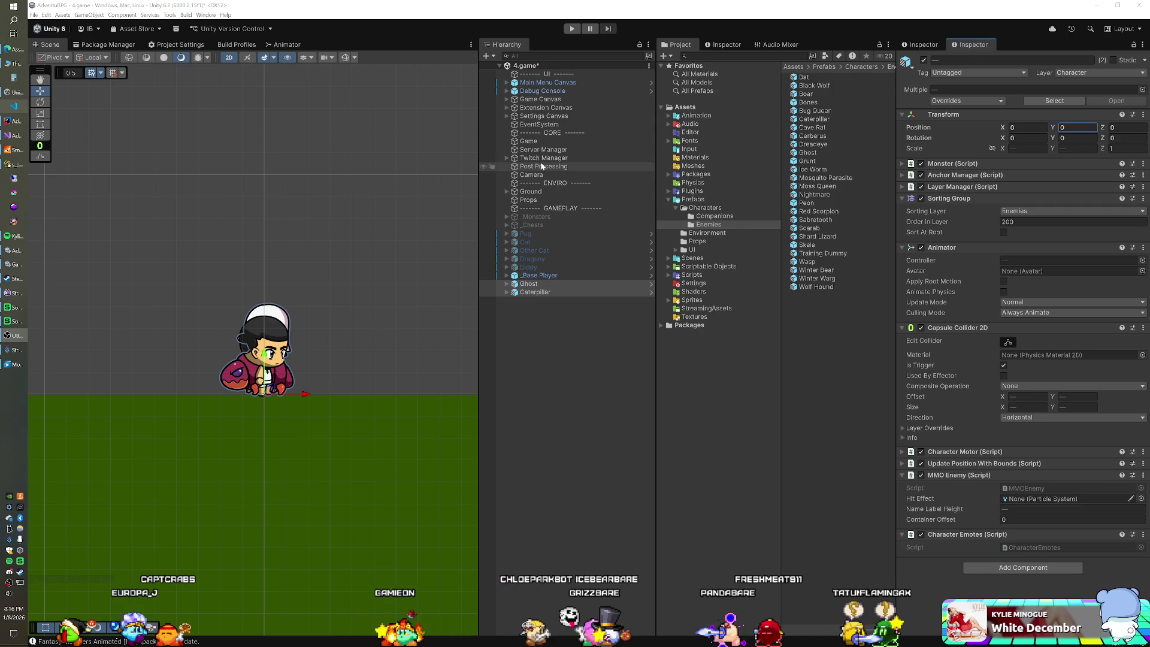
Move the Ghost to X 1.45 and save 1.45 as its offset in the enemy table.
left_click(558, 282)
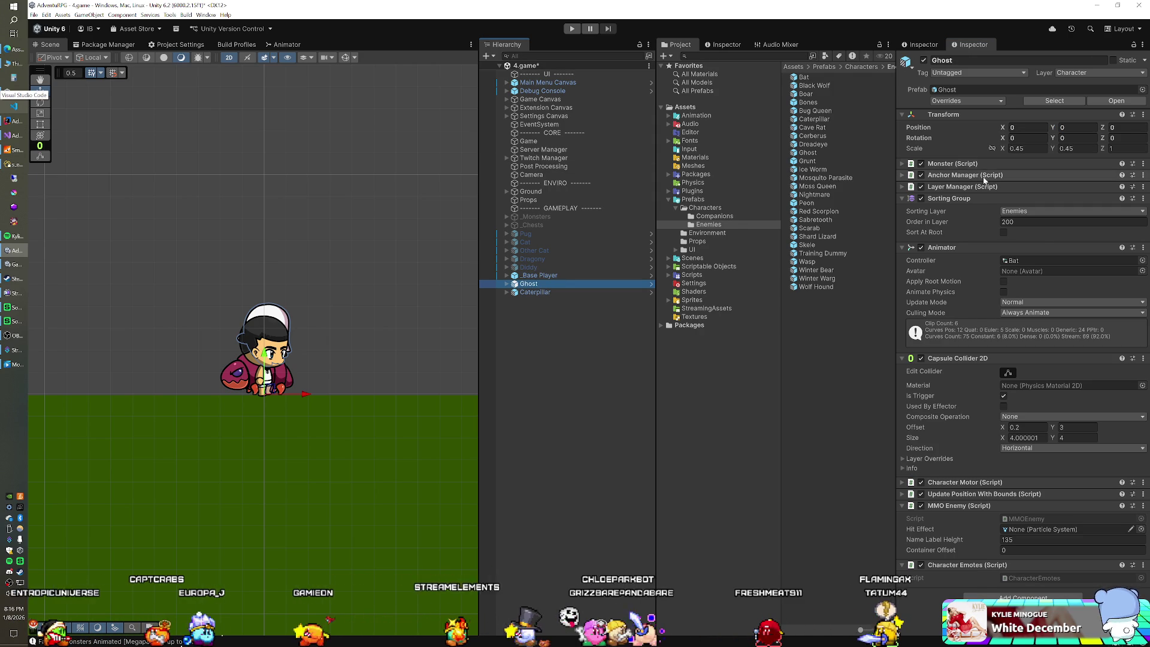
left_click_drag(1002, 127, 1031, 132)
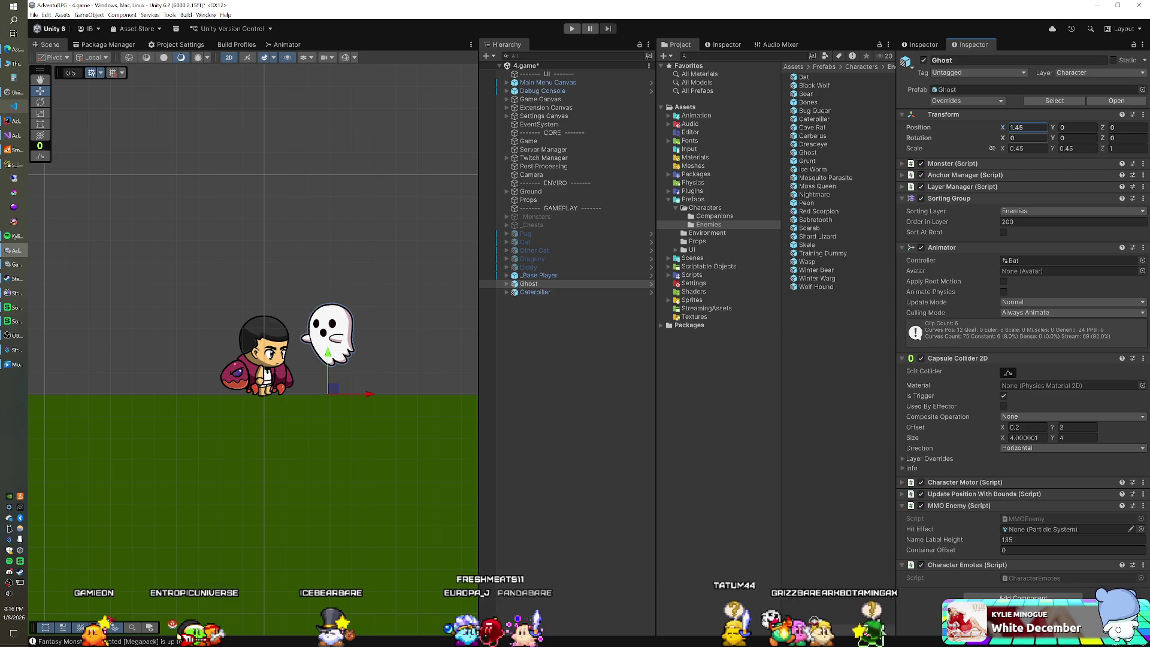
left_click(14, 164)
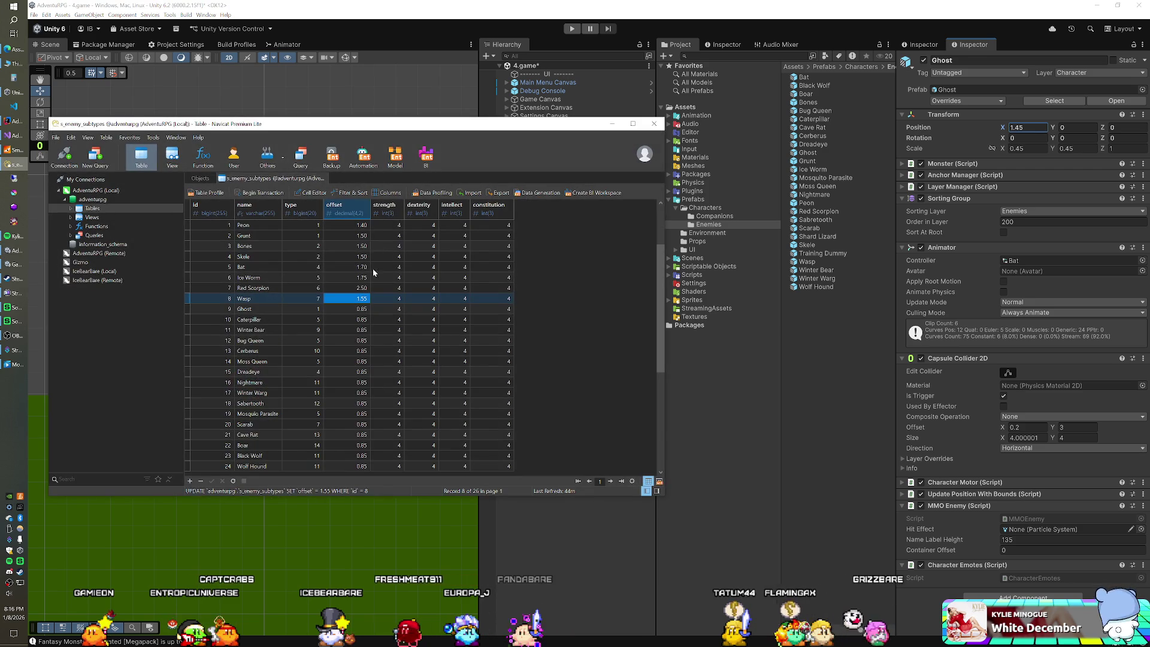
double_click(344, 312)
type("1.45")
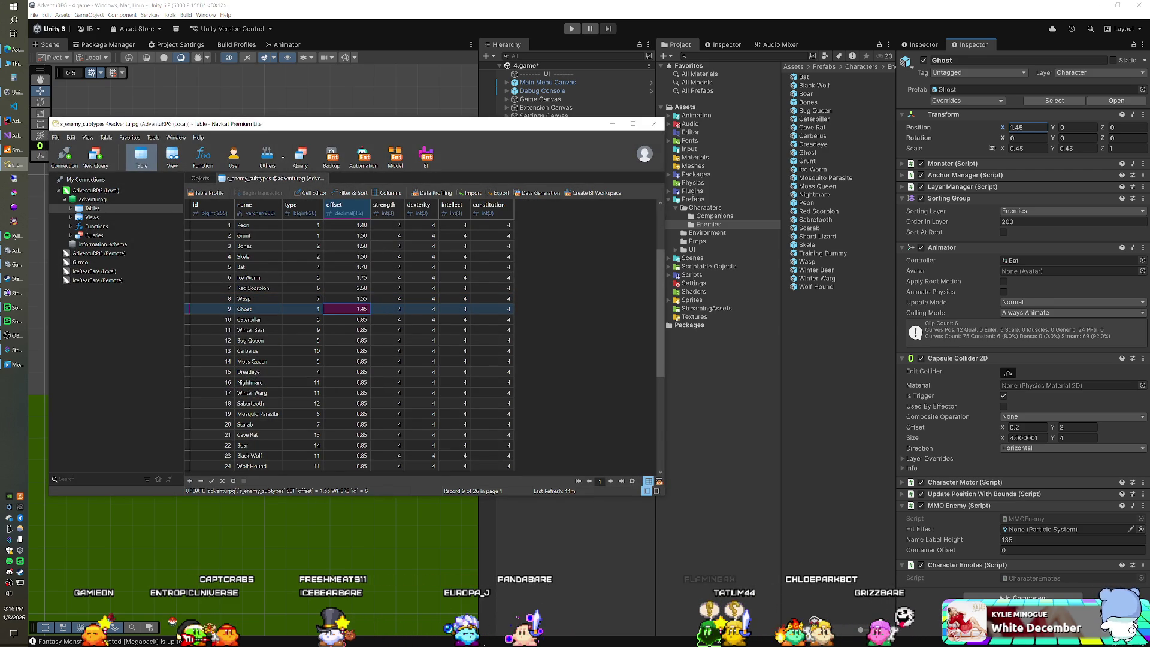
key("Return")
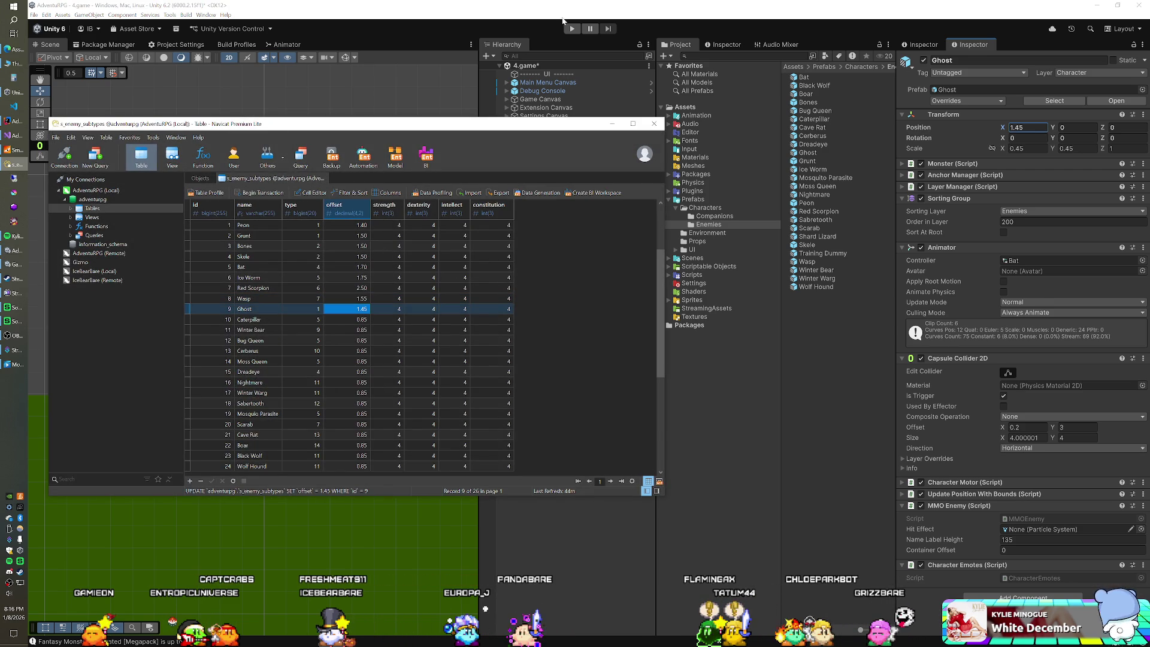
left_click(566, 28)
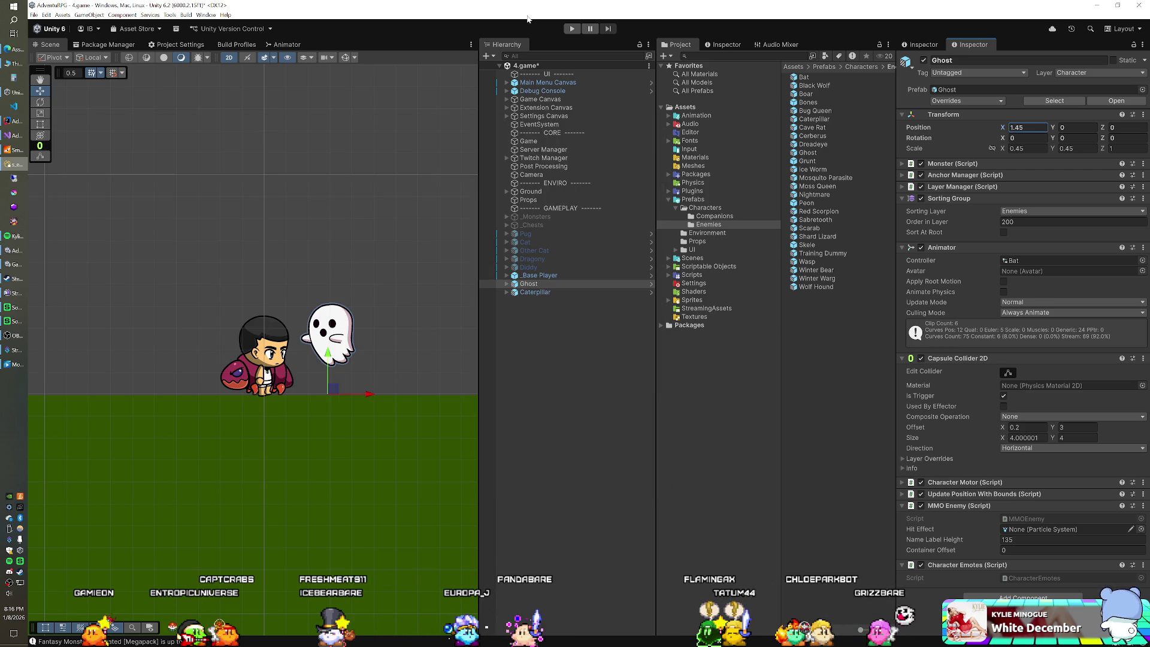
left_click(535, 293)
Move the Caterpillar right of the player and save its table offset as 1.65.
left_click_drag(305, 399, 379, 395)
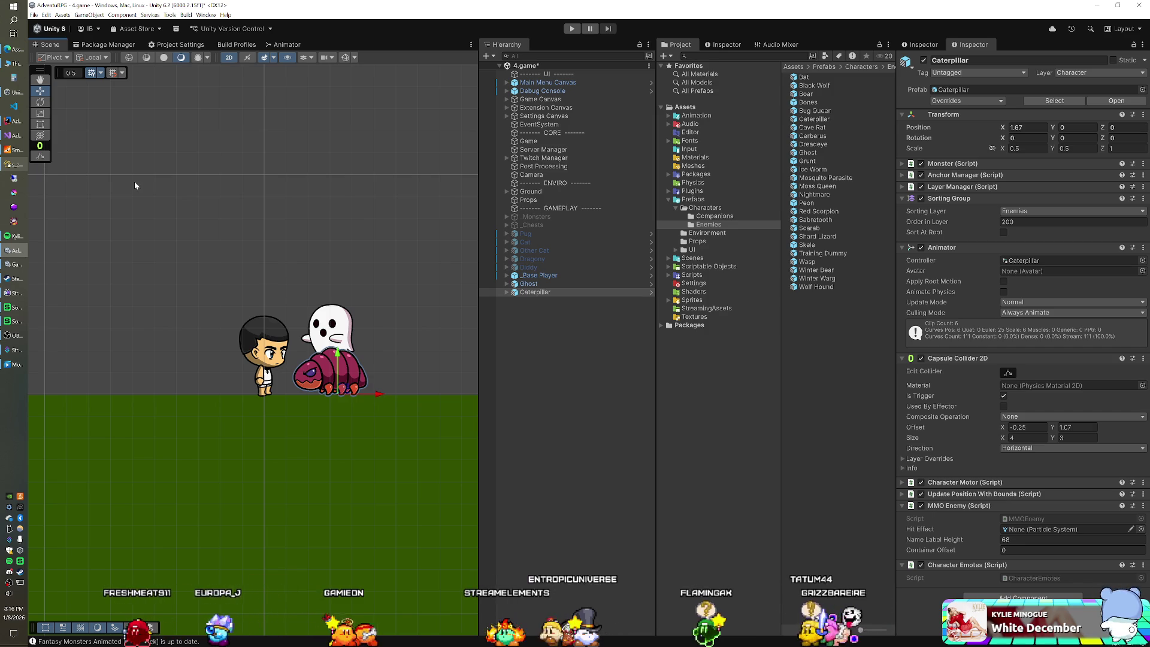
left_click(18, 168)
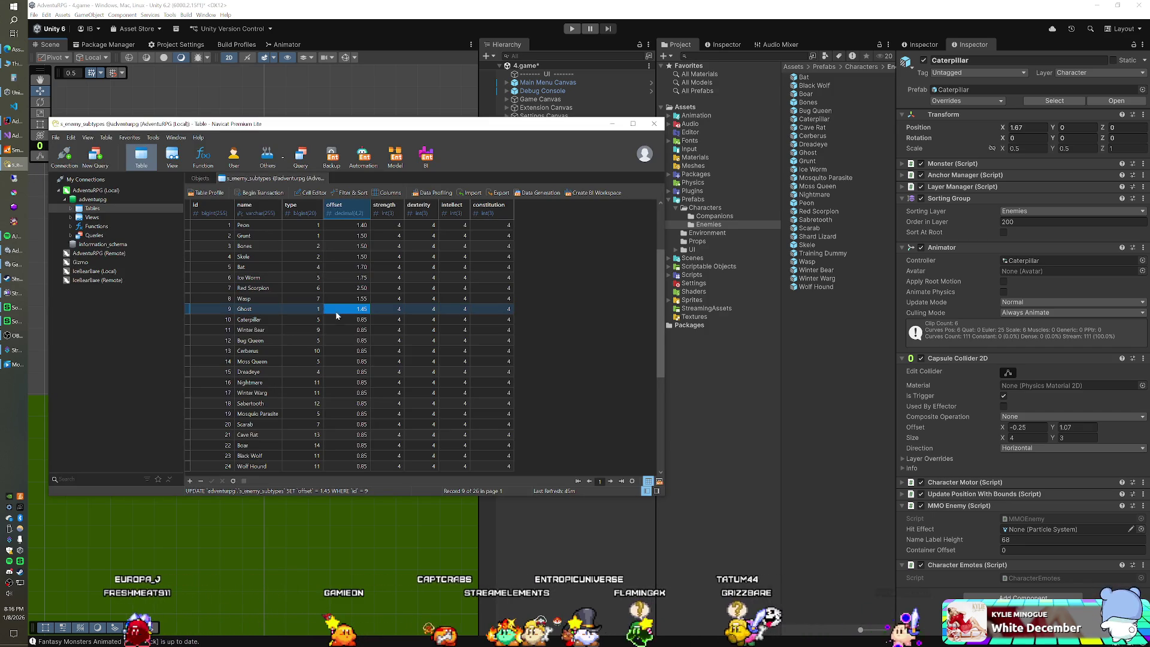
key("Down")
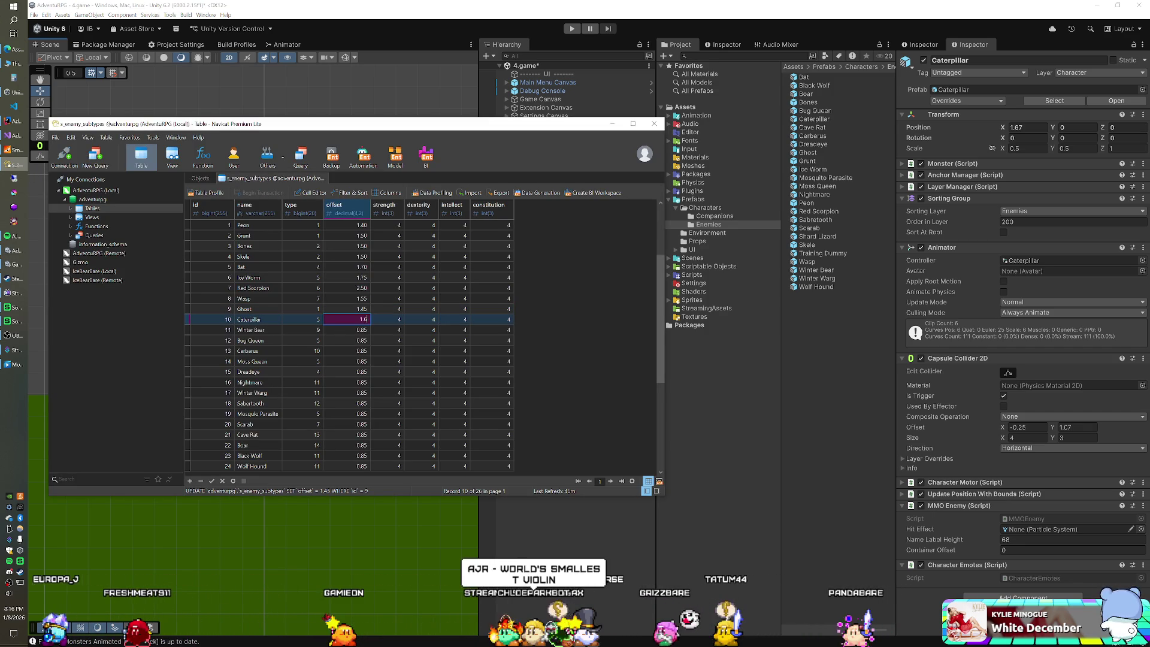
type("5")
key("Return")
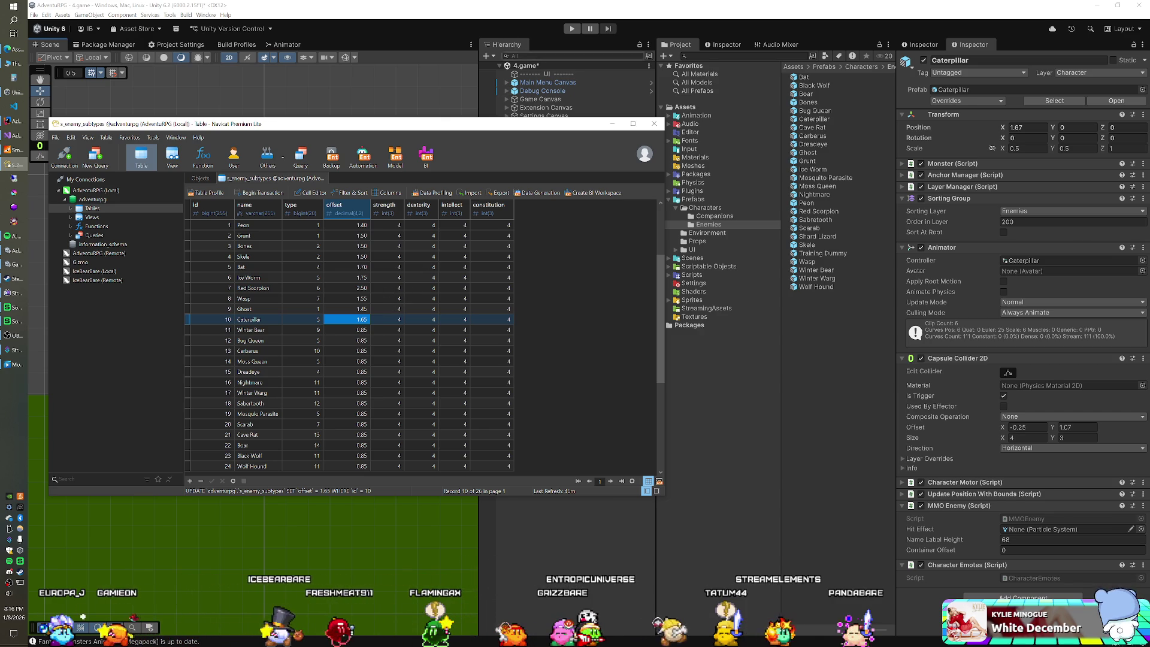
Delete the Ghost and Caterpillar so only the player remains in the scene.
left_click(612, 124)
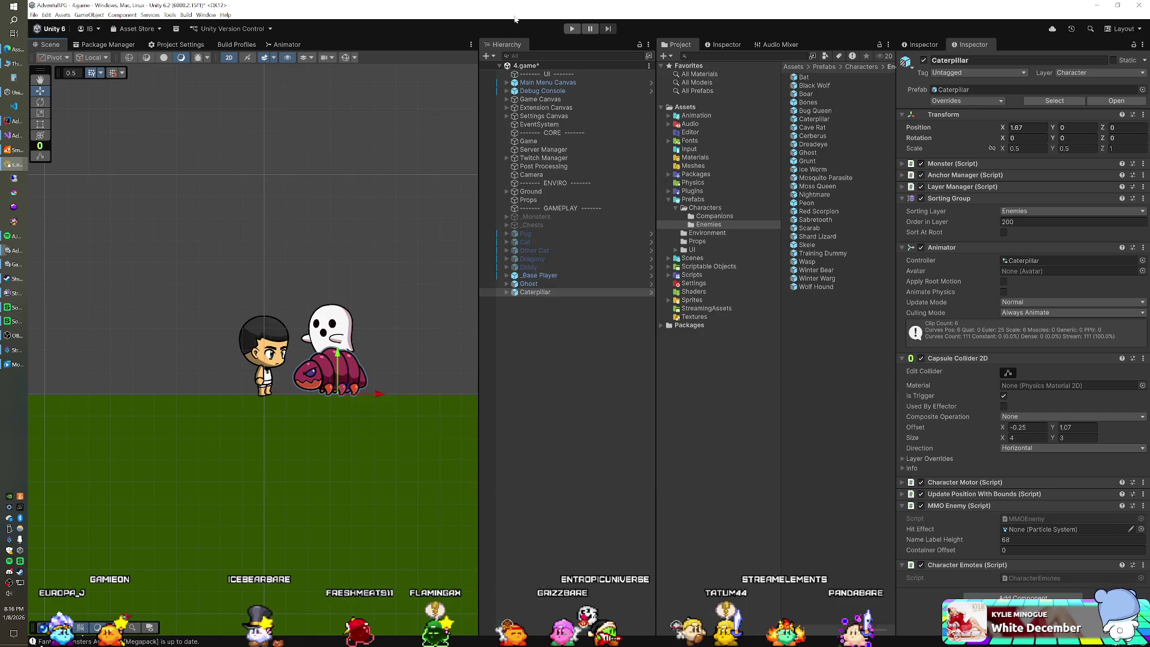
left_click(537, 283, "shift")
key("Delete")
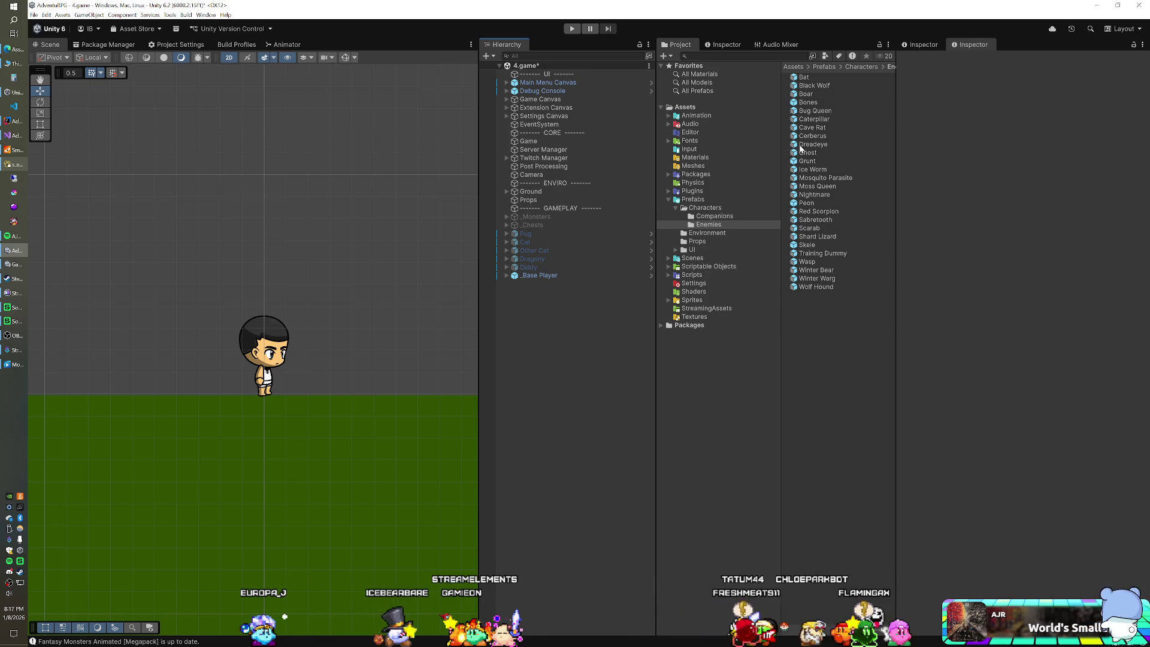
left_click(9, 168)
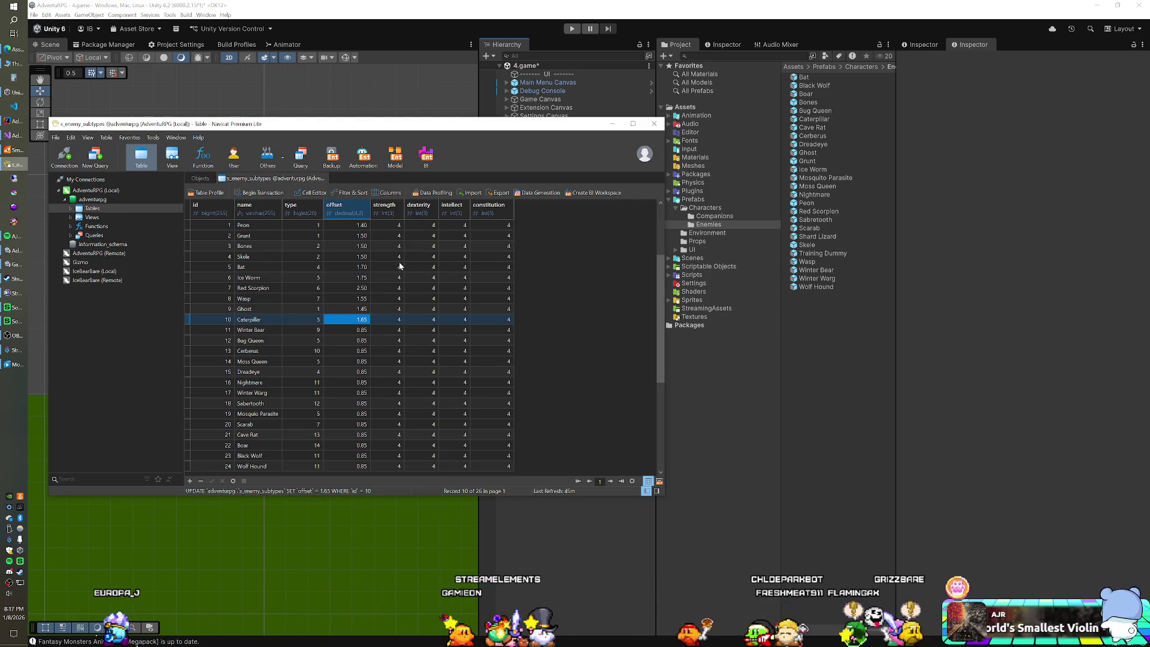
left_click(661, 26)
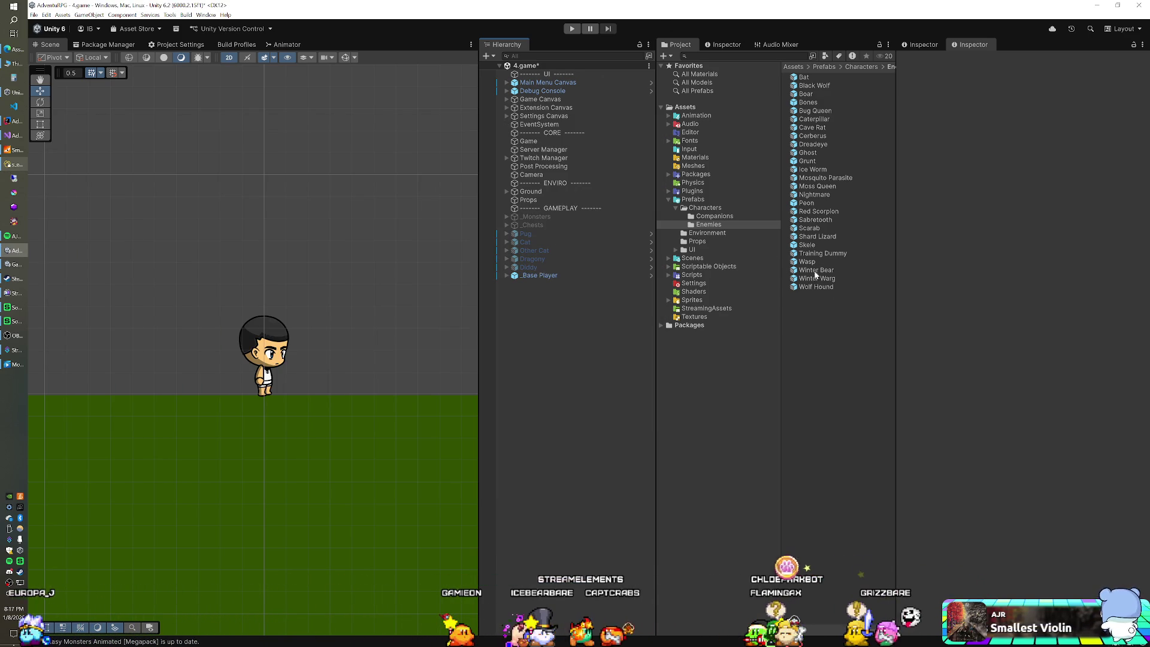
Add the Winter Bear and Bug Queen prefabs and set both X and Y positions to 0.
mouse_move(815, 270)
left_mouse_down()
mouse_move(575, 342)
mouse_move(647, 307)
left_mouse_up()
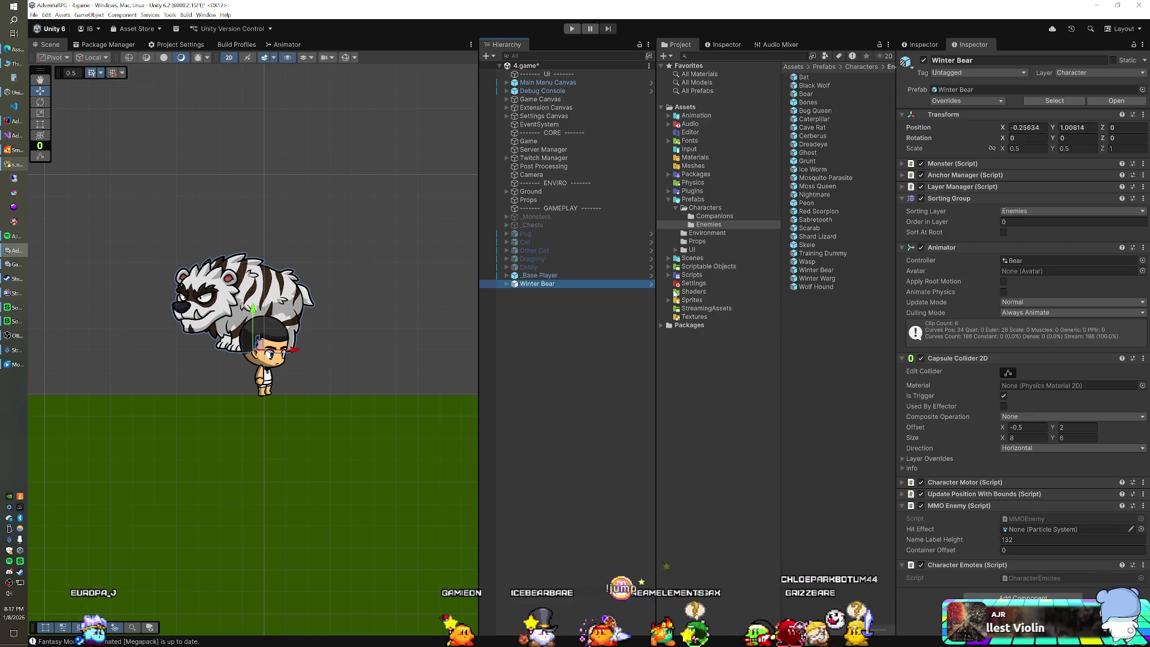
left_click_drag(811, 115, 576, 319)
left_click(576, 284, "ctrl")
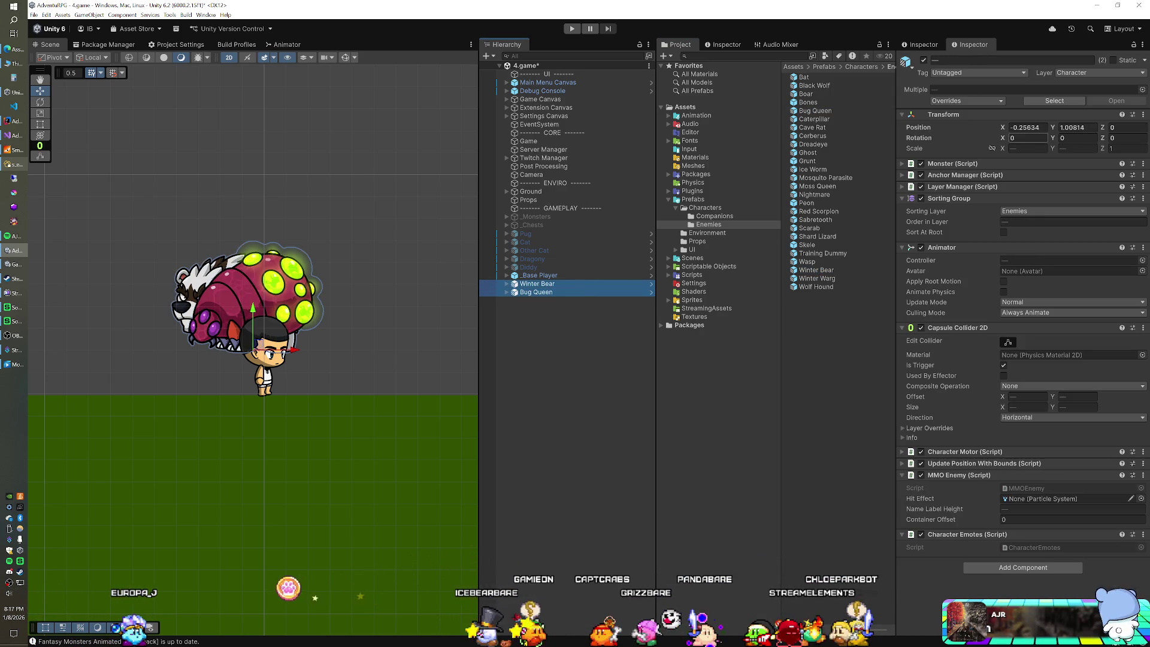
left_click(1027, 127)
type("0")
key("Tab")
type("0")
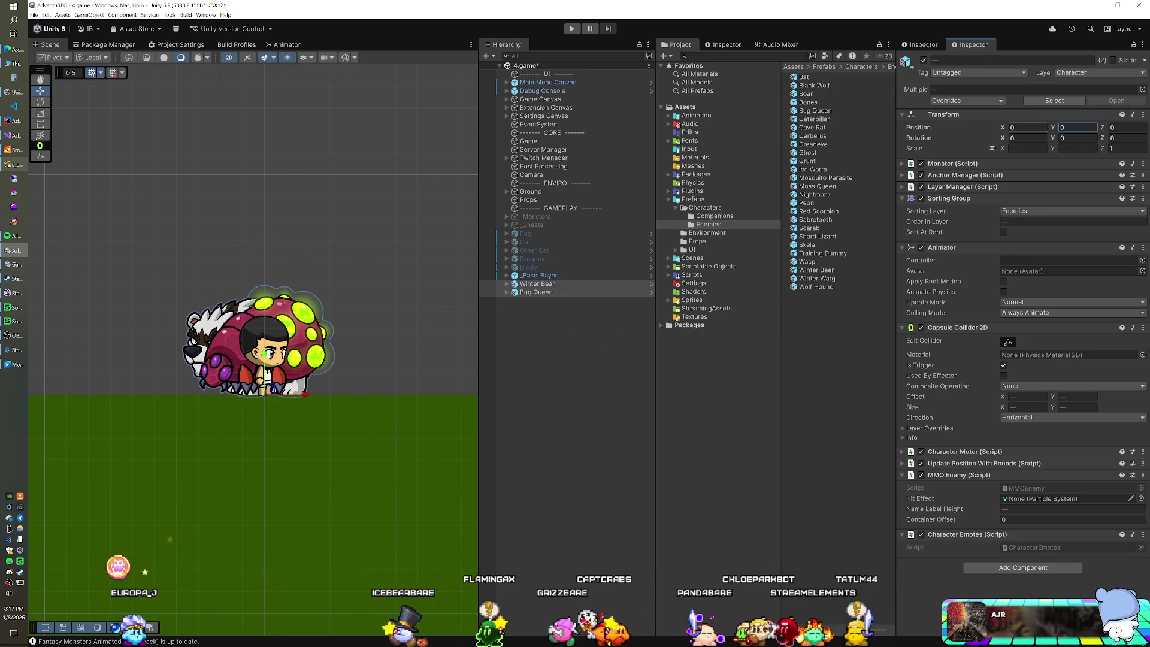
Hide the Bug Queen and move the Winter Bear right to X 2.74 beside the player.
left_click(542, 284)
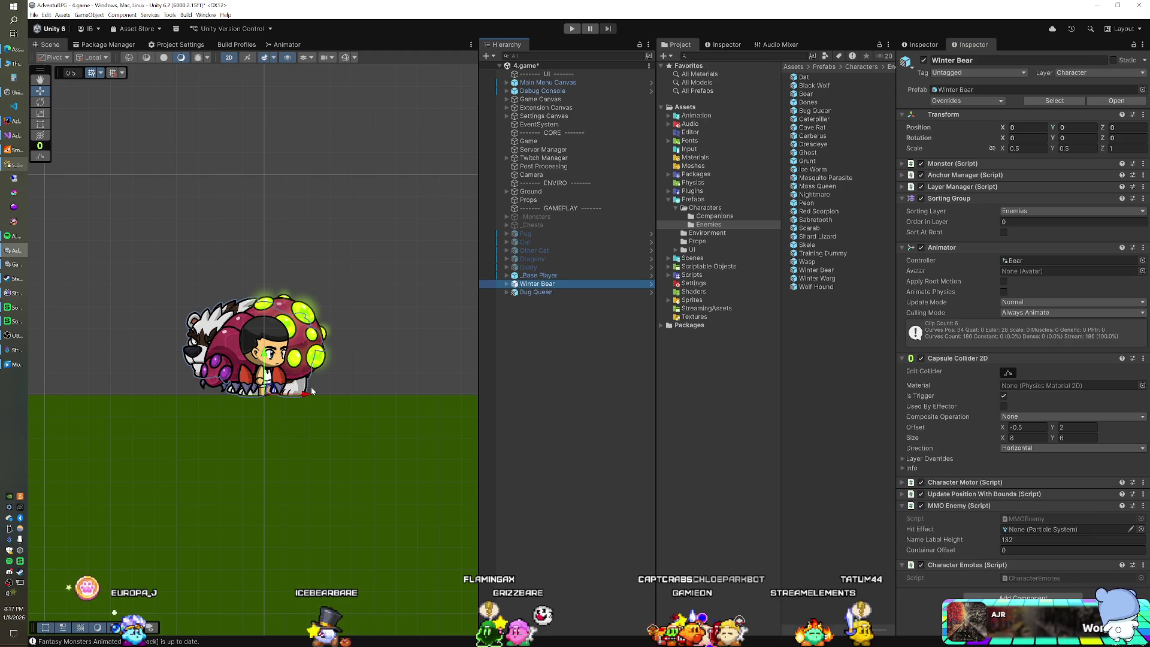
left_click(539, 293)
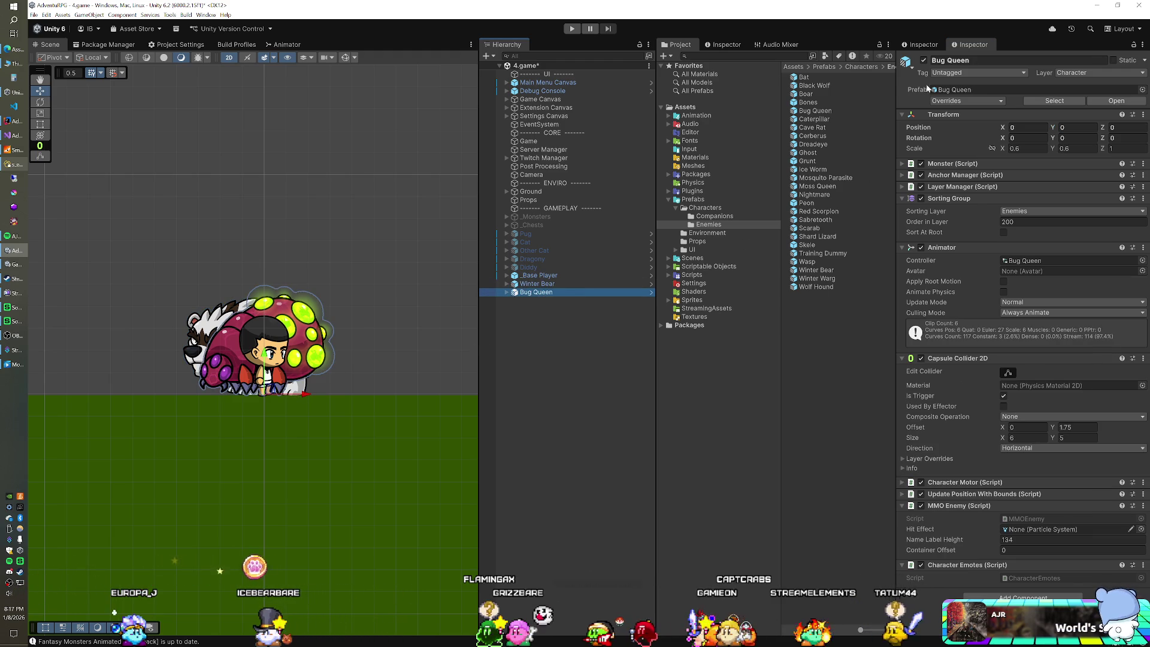
left_click(923, 60)
left_click(542, 284)
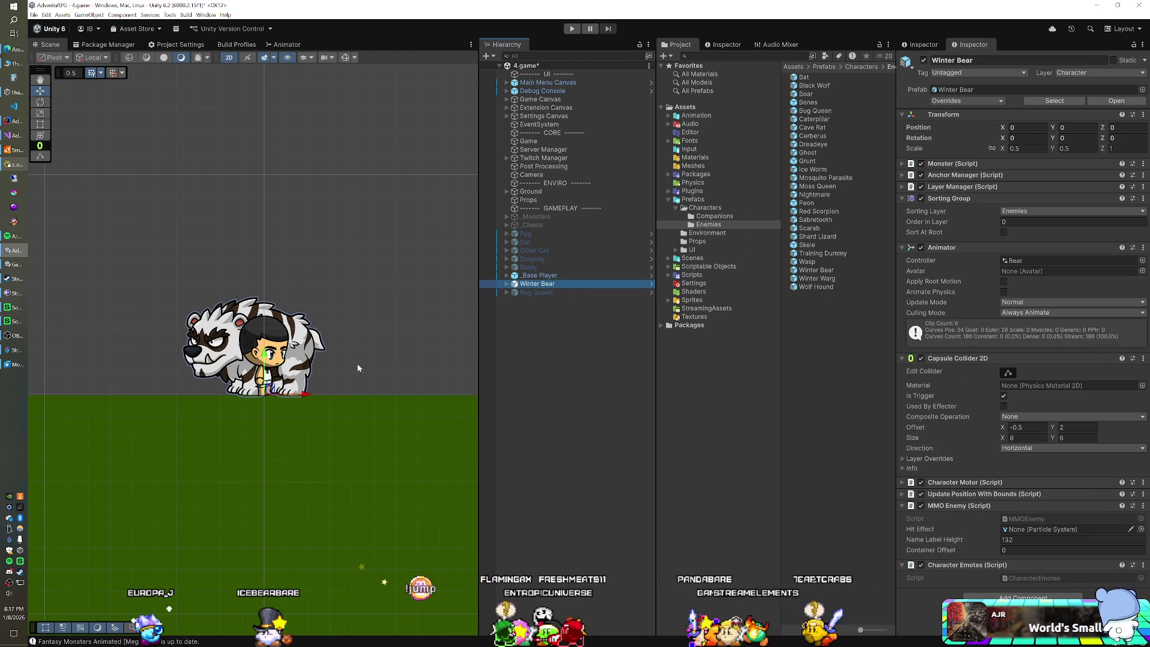
left_click_drag(310, 395, 424, 404)
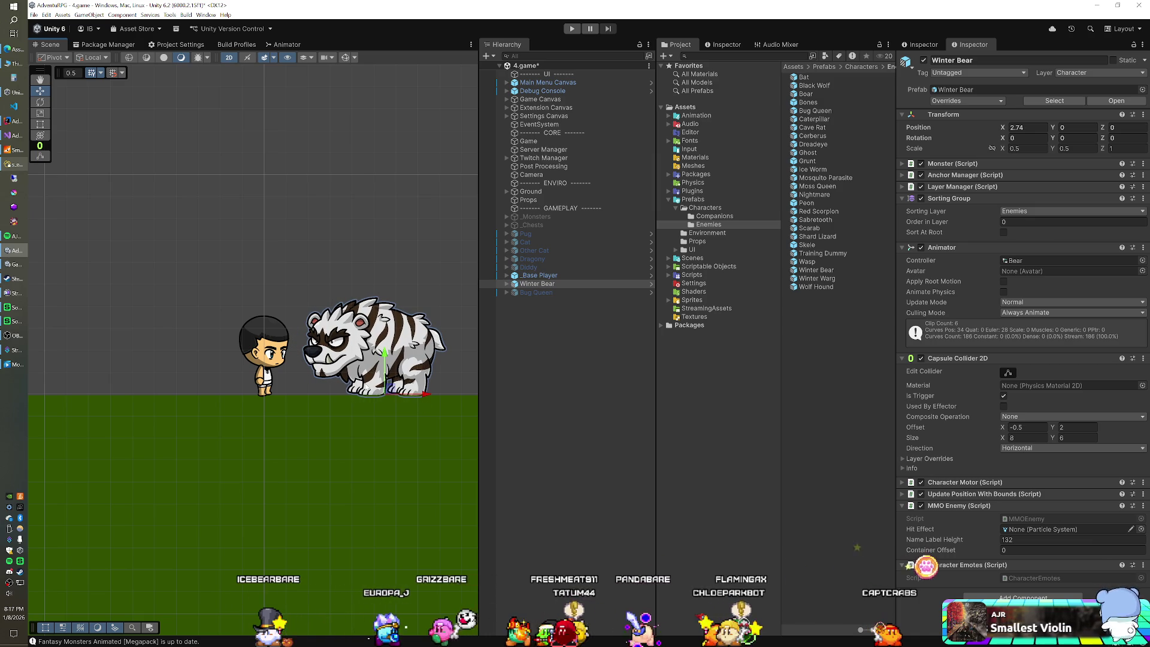
Enter 2.75 as the Winter Bear's table offset, then delete the Winter Bear.
left_click(14, 164)
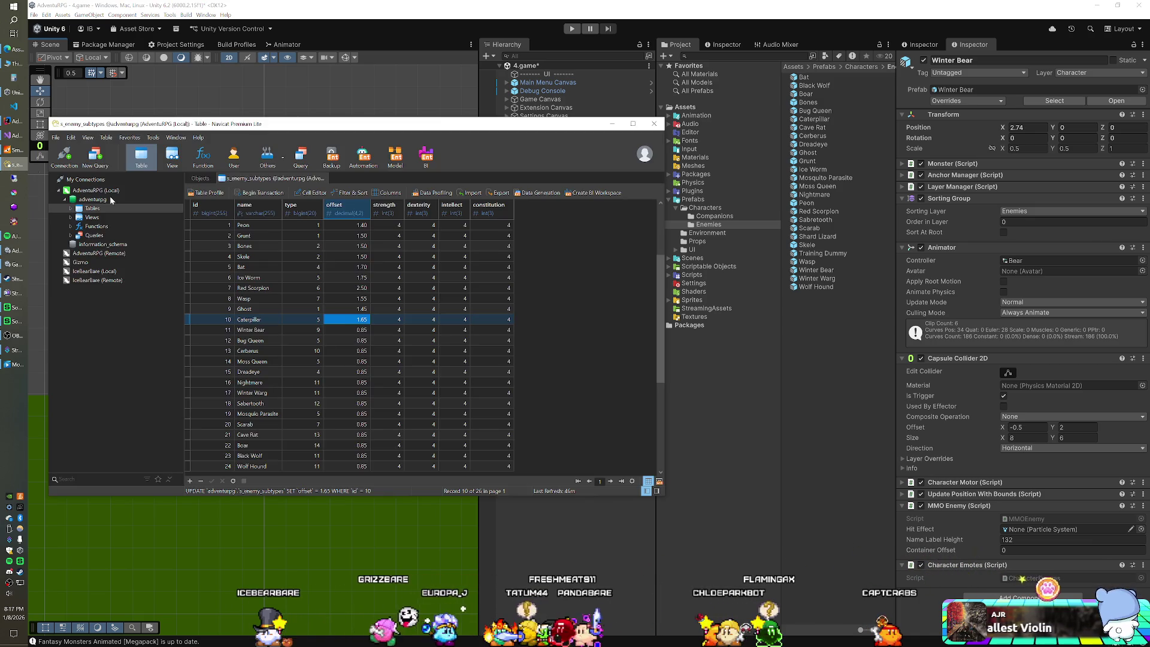
double_click(345, 329)
type("2.75")
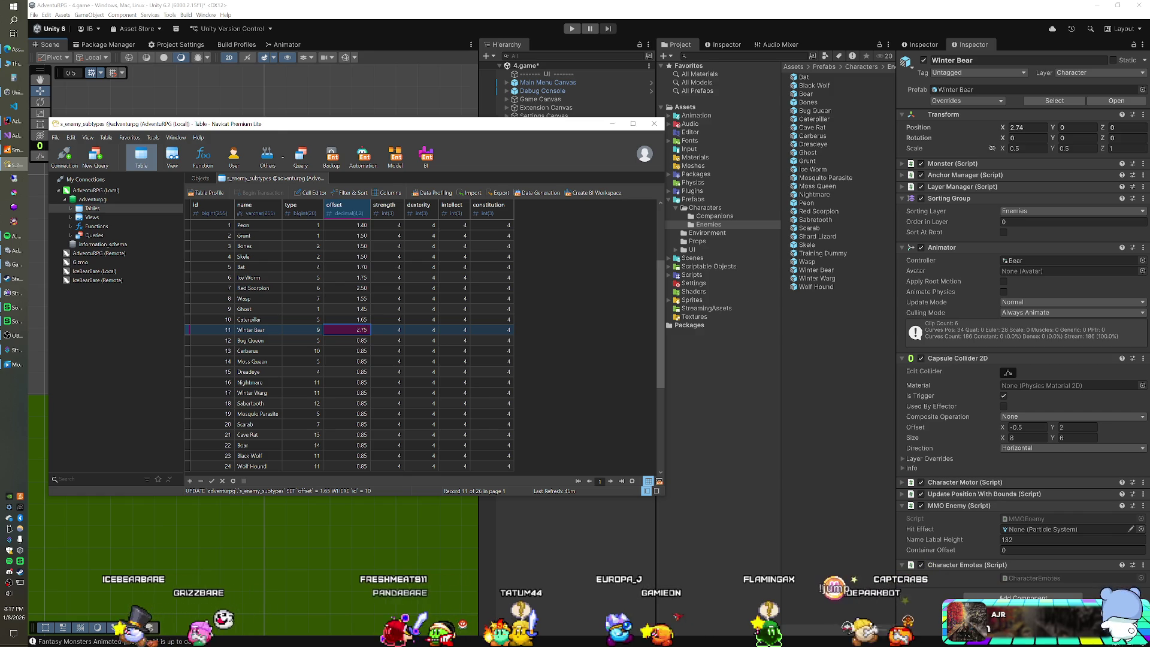
key("alt+Tab")
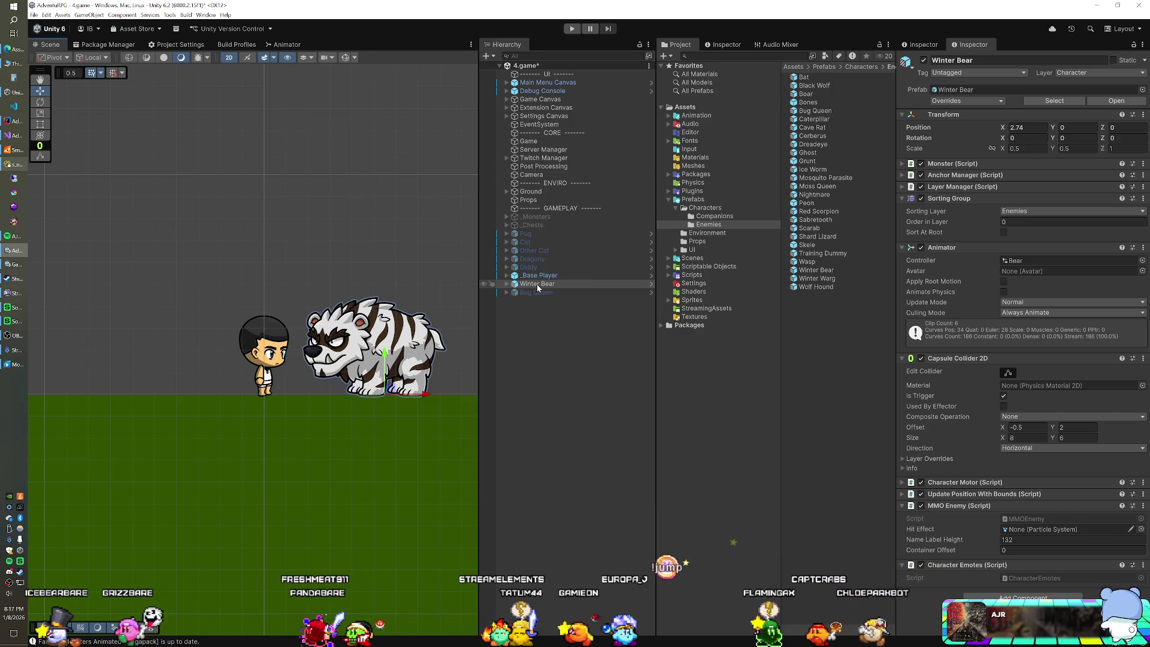
key("Delete")
Set the Bug Queen's X to 2.75, then slide it closer to the player at X 2.43.
left_click(596, 285)
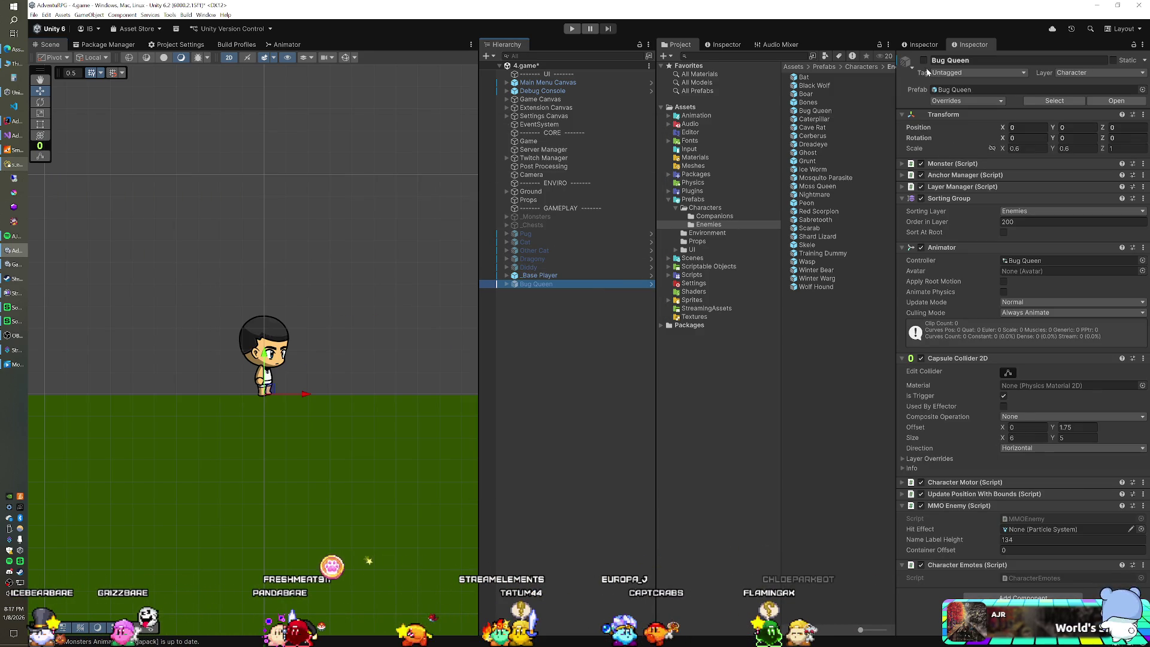
left_click(1026, 127)
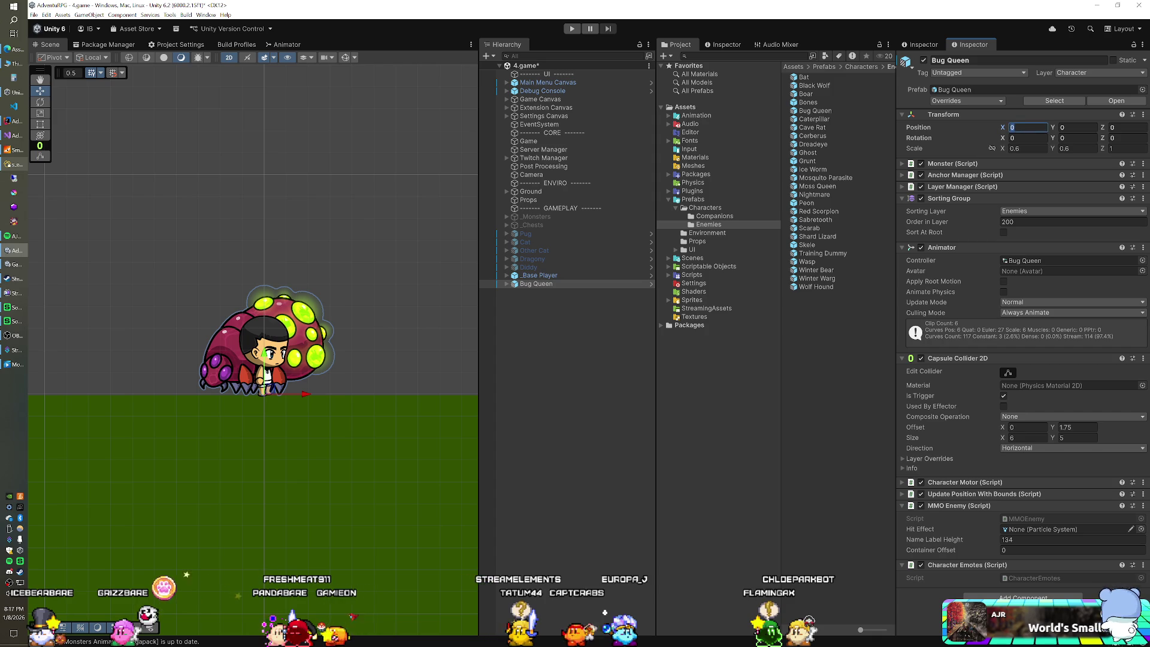
type("2.75")
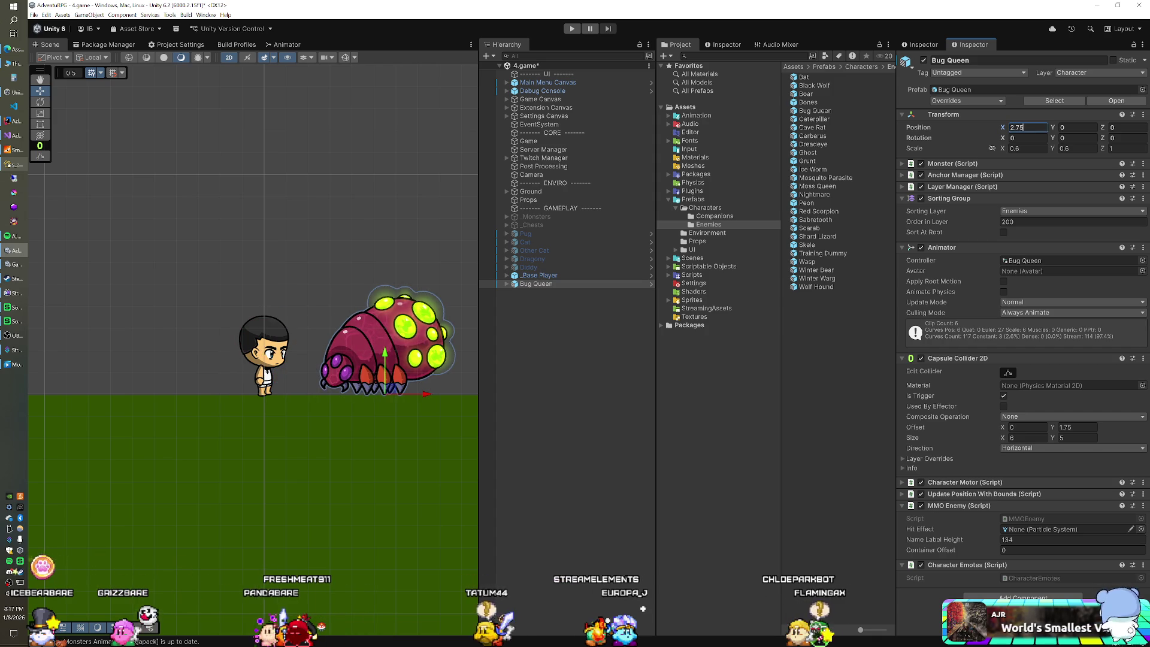
left_click_drag(425, 396, 413, 396)
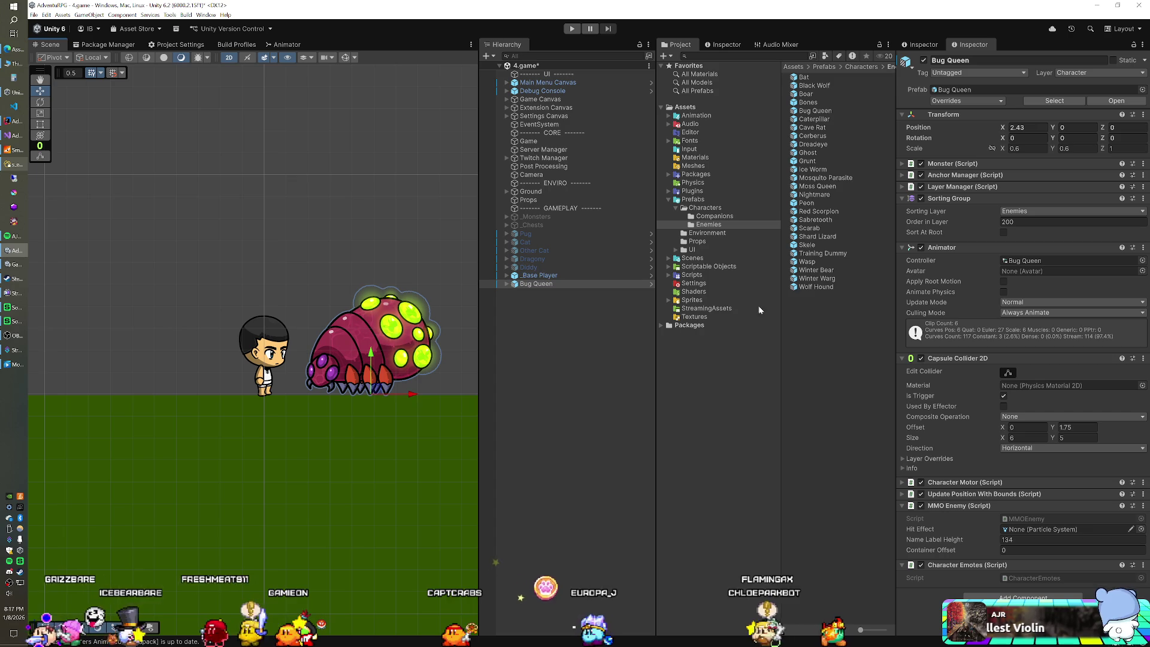
Save 2.45 as the Bug Queen's offset in the enemy table and delete the Bug Queen.
left_click(15, 164)
key("Down")
type("2.45")
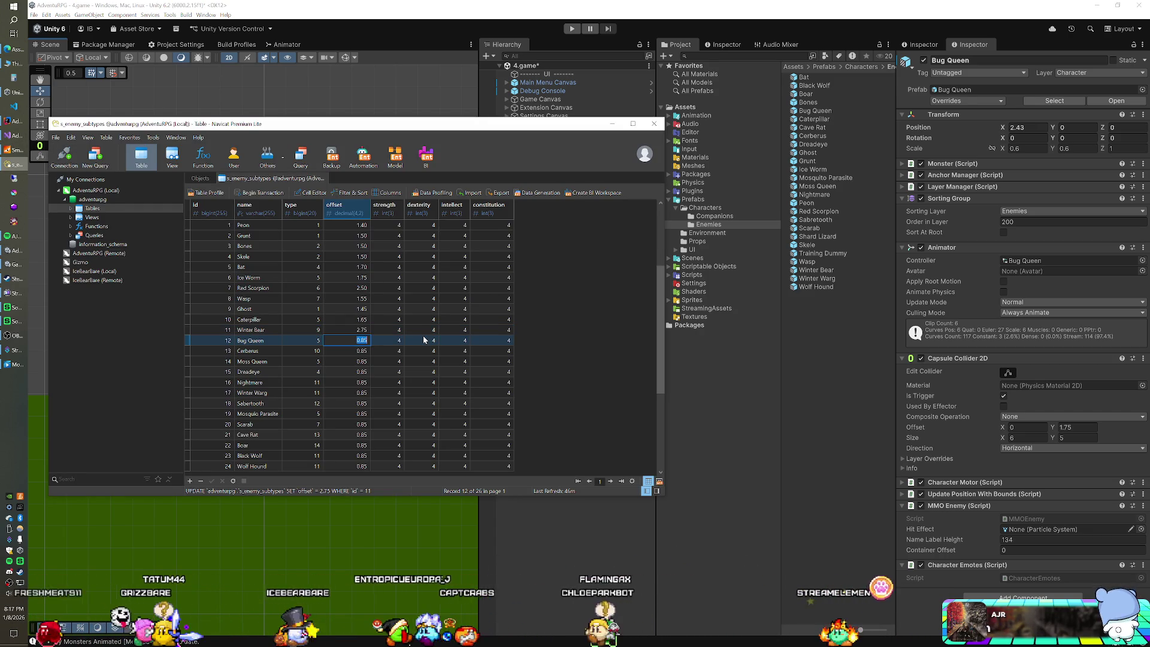
key("Return")
left_click(588, 205)
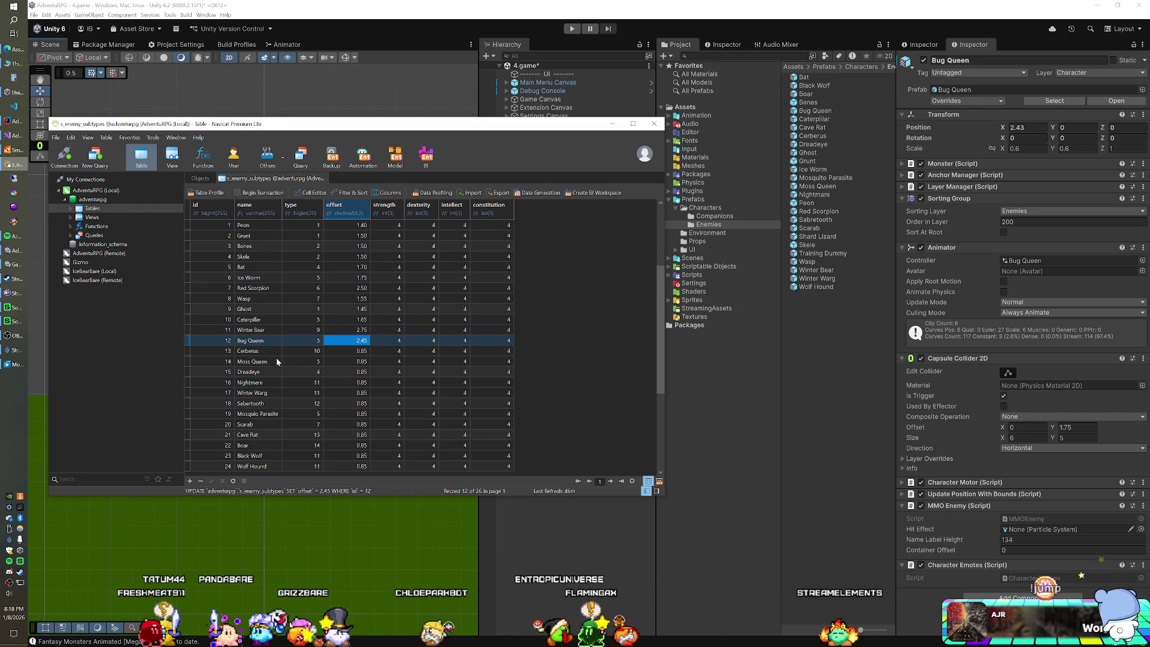
left_click(609, 33)
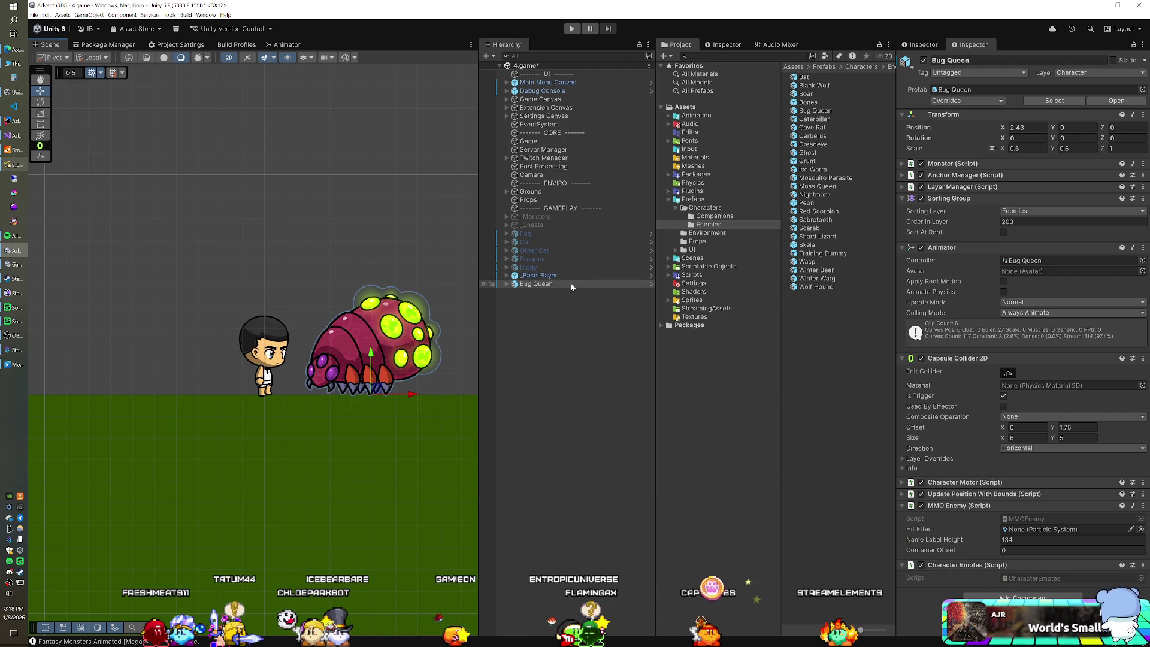
key("Delete")
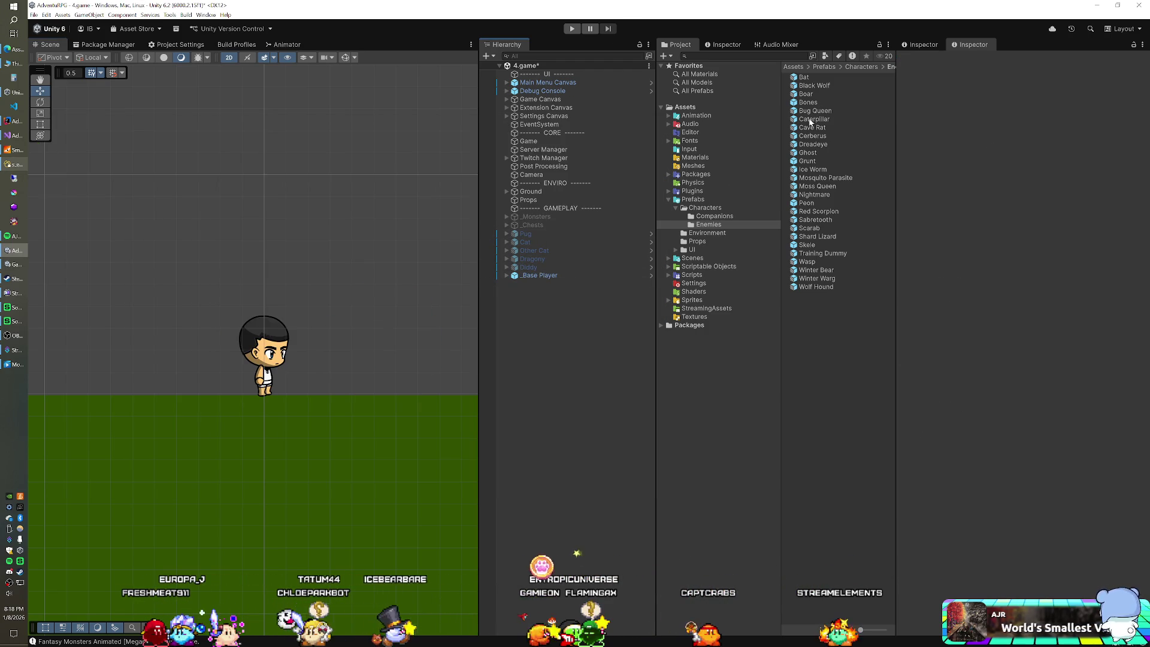
Add the Cerberus and Moss Queen enemies and set their X position to 0.
left_click_drag(583, 314, 557, 336)
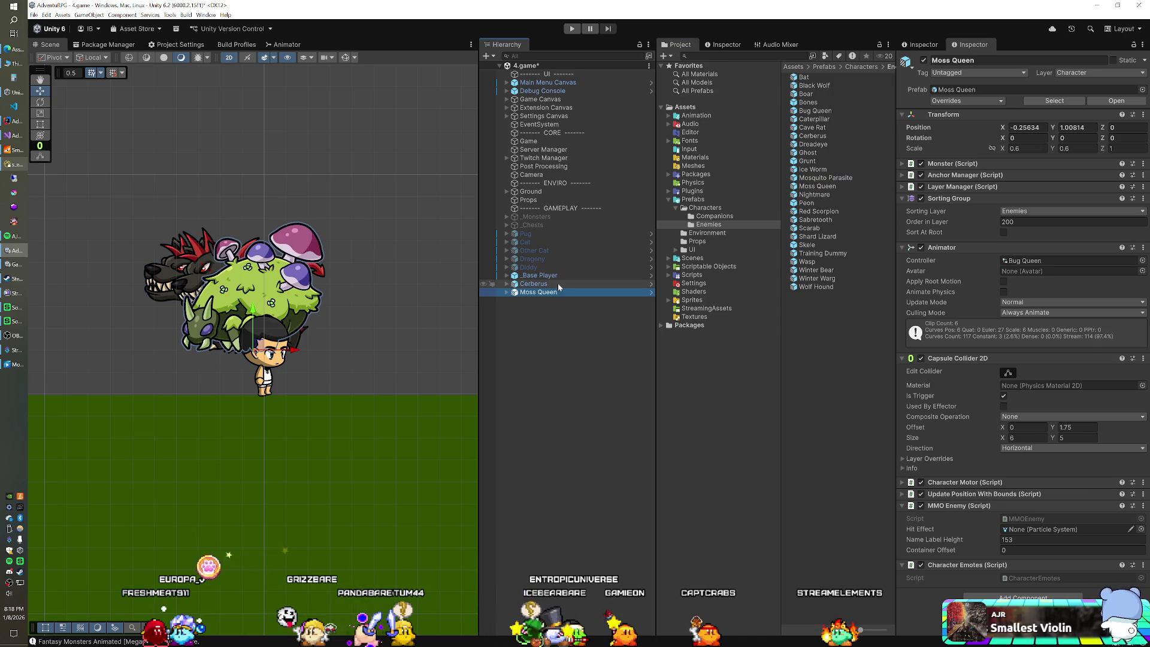
left_click(1027, 127)
type("0")
key("Tab")
type("0")
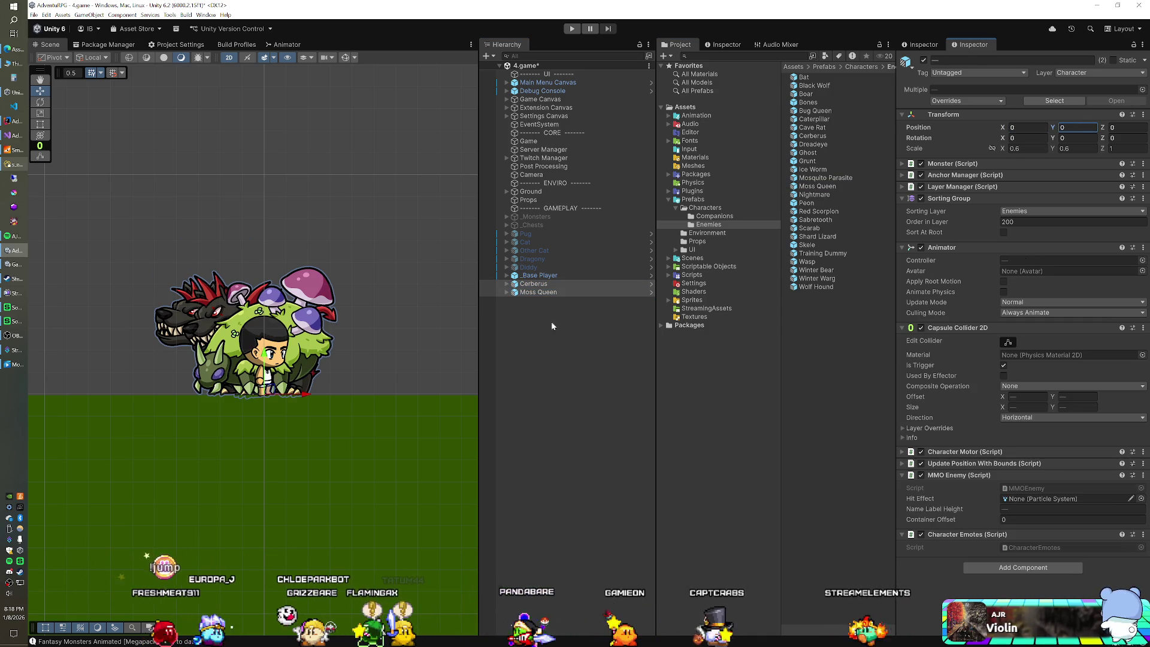
Deactivate the Moss Queen and move the Cerberus right beside the player.
left_click(551, 291)
left_click(921, 60)
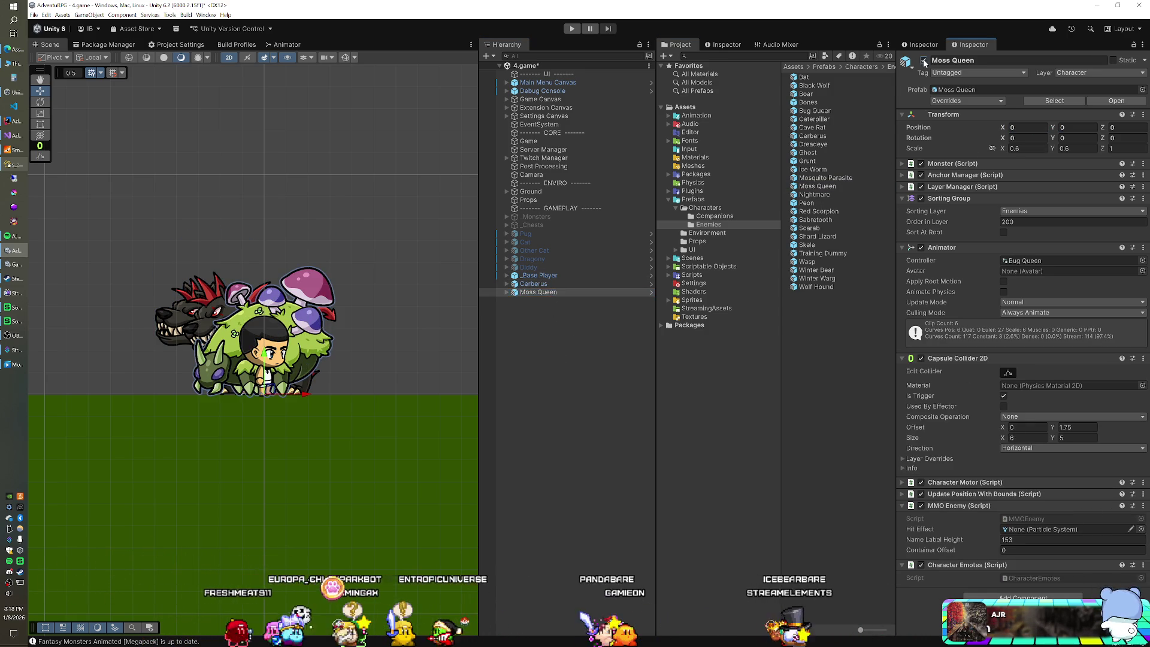
left_click(533, 284)
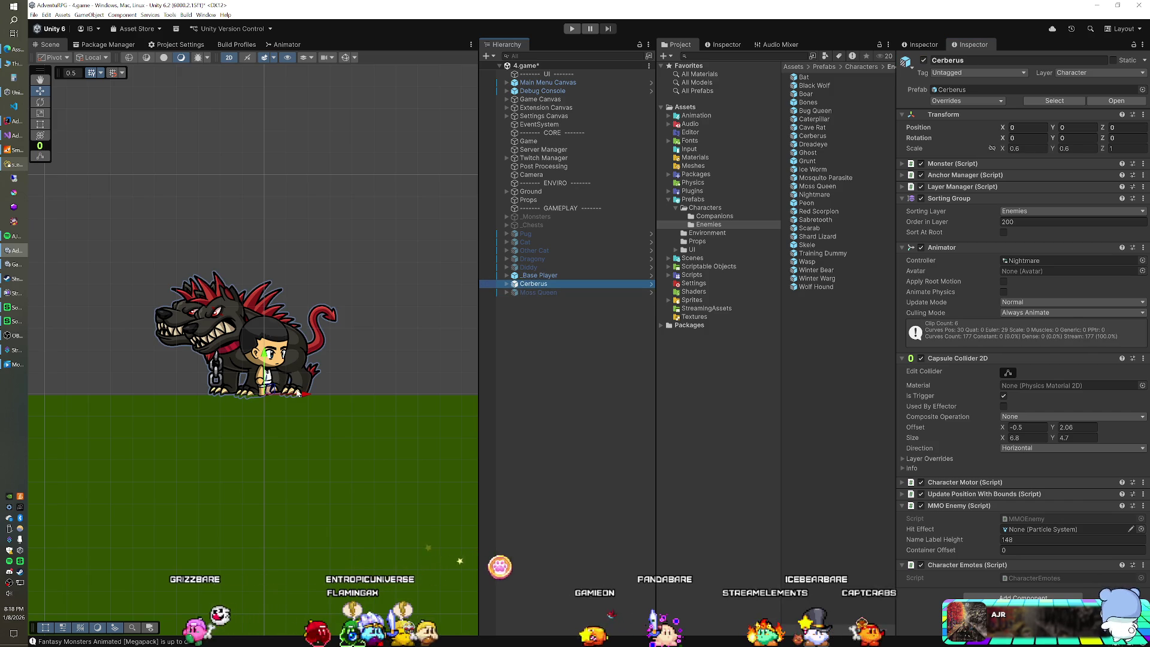
left_click_drag(298, 394, 453, 394)
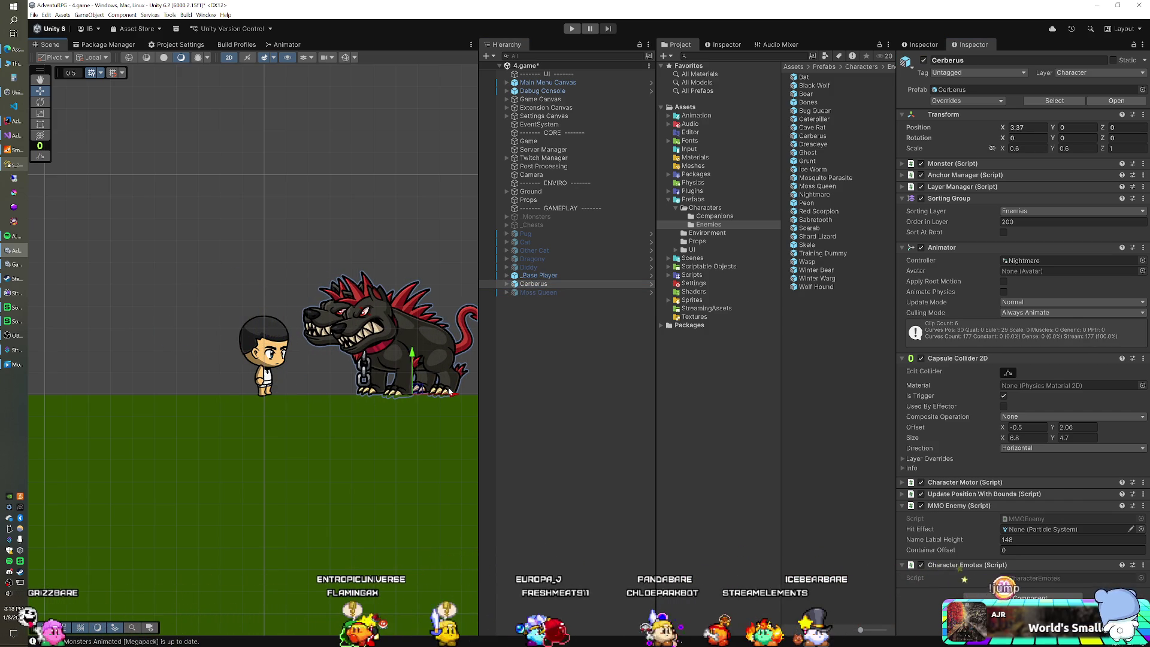
Record the Cerberus offset as 3.35 in the enemy table and delete the Cerberus.
left_click(14, 163)
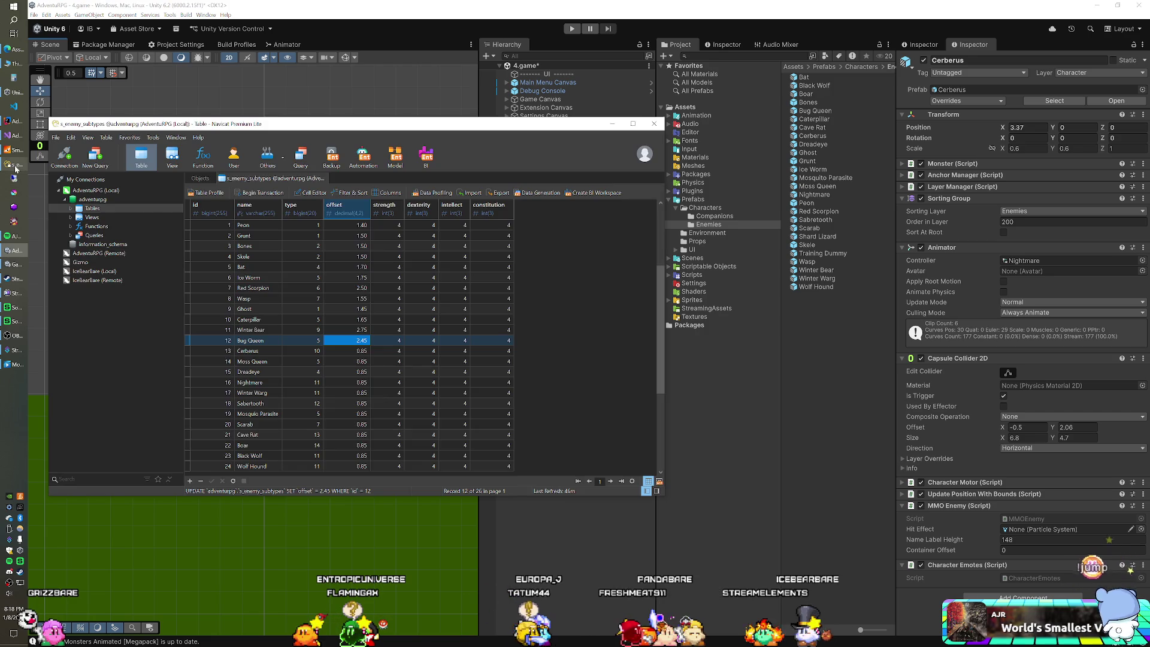
double_click(342, 347)
type("3")
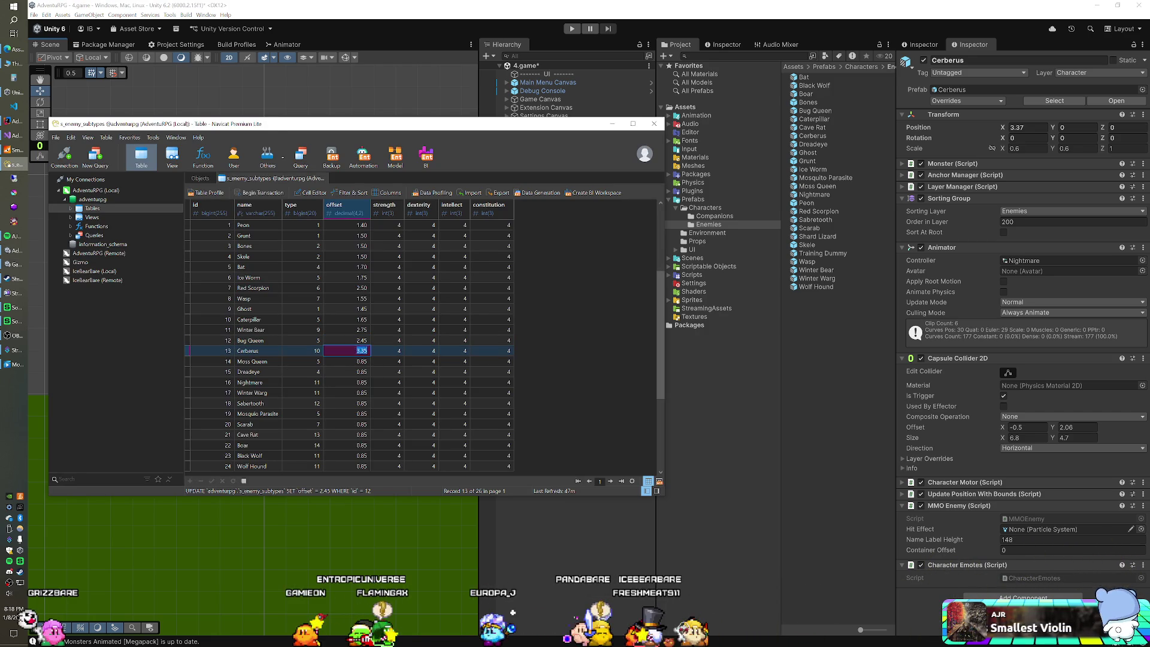
left_click(520, 29)
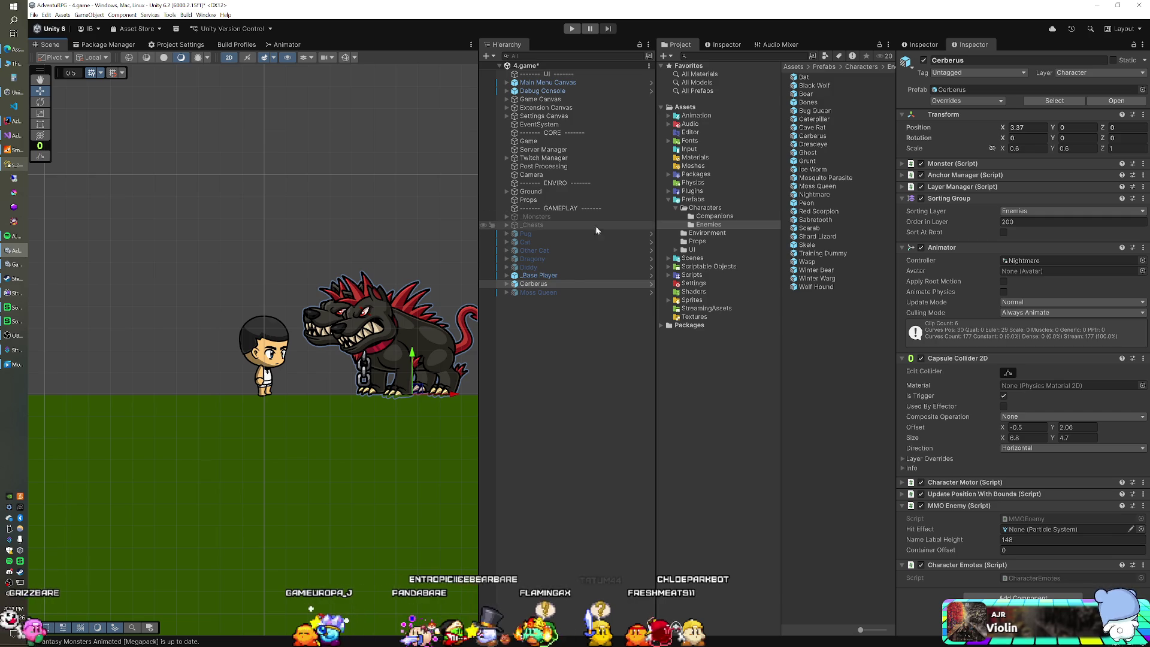
left_click(563, 284)
key("Delete")
Reactivate the Moss Queen, move it to X 2.49, and save its offset as 2.50.
left_click_drag(558, 290, 580, 279)
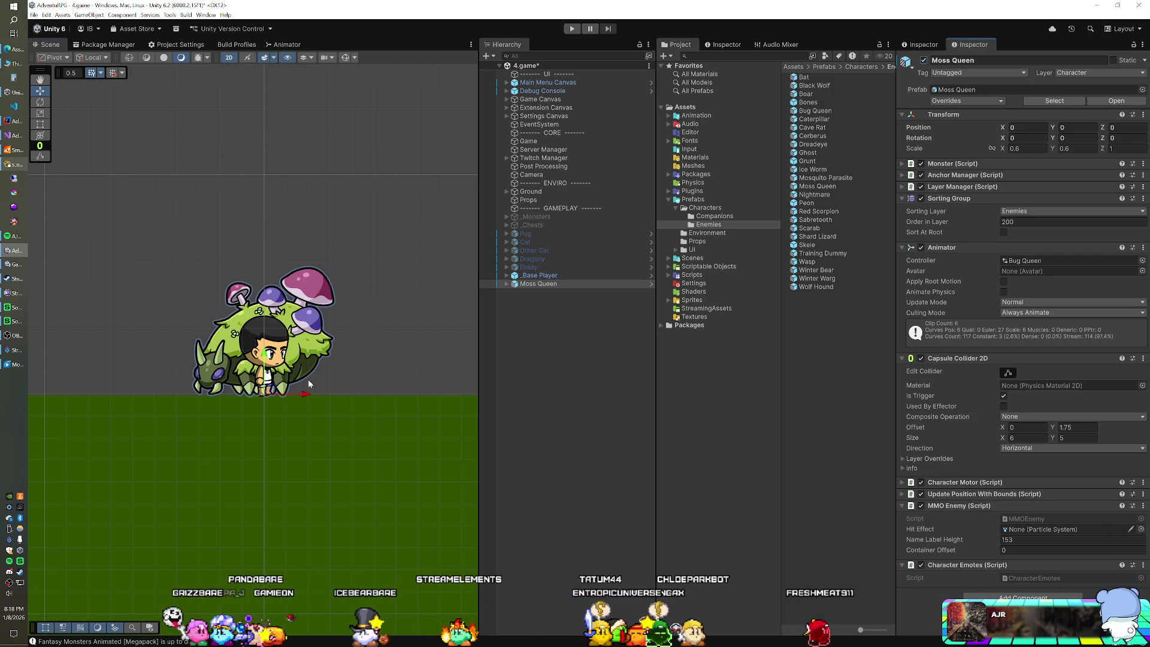
left_click_drag(300, 392, 415, 395)
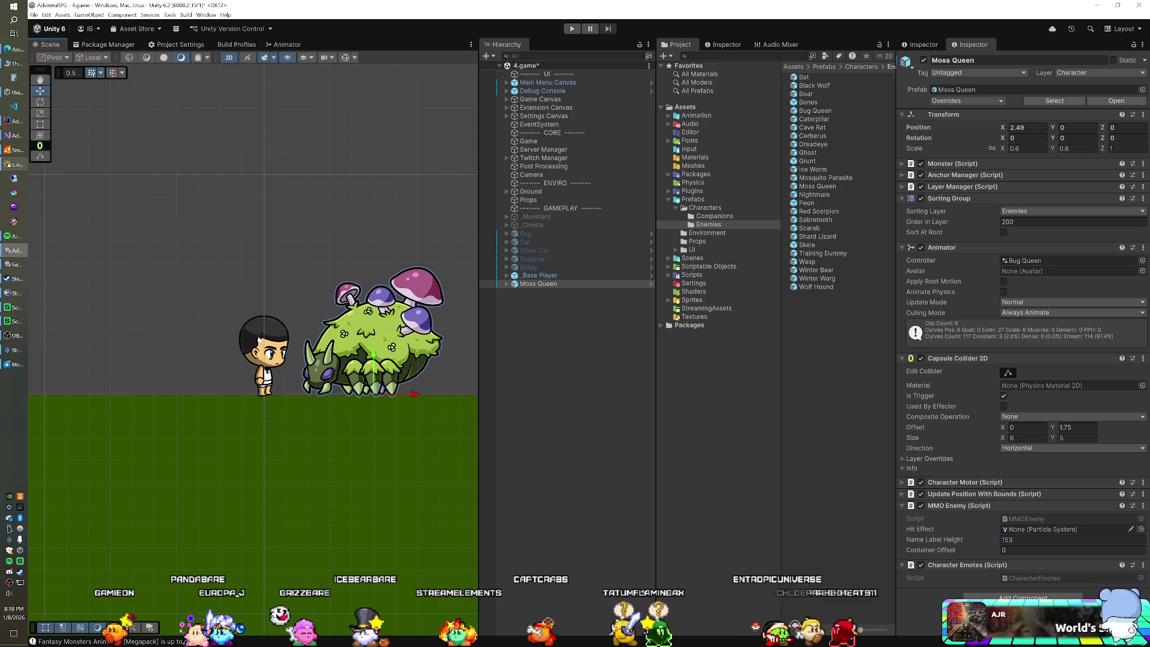
left_click(13, 164)
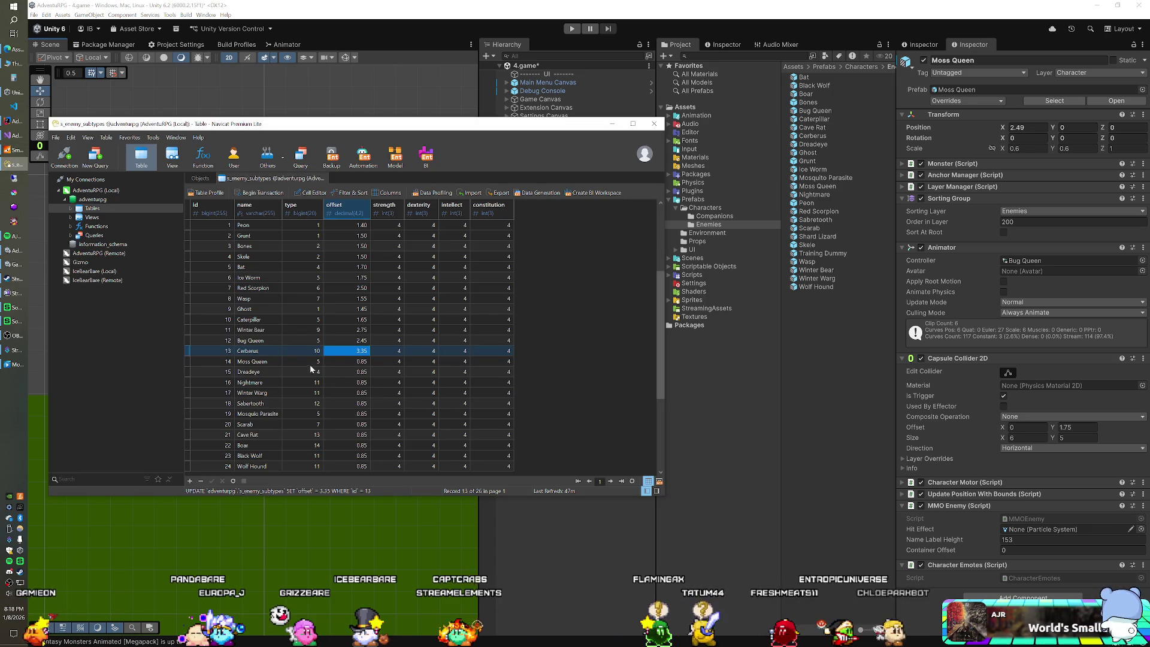
double_click(347, 362)
type("5")
key("Return")
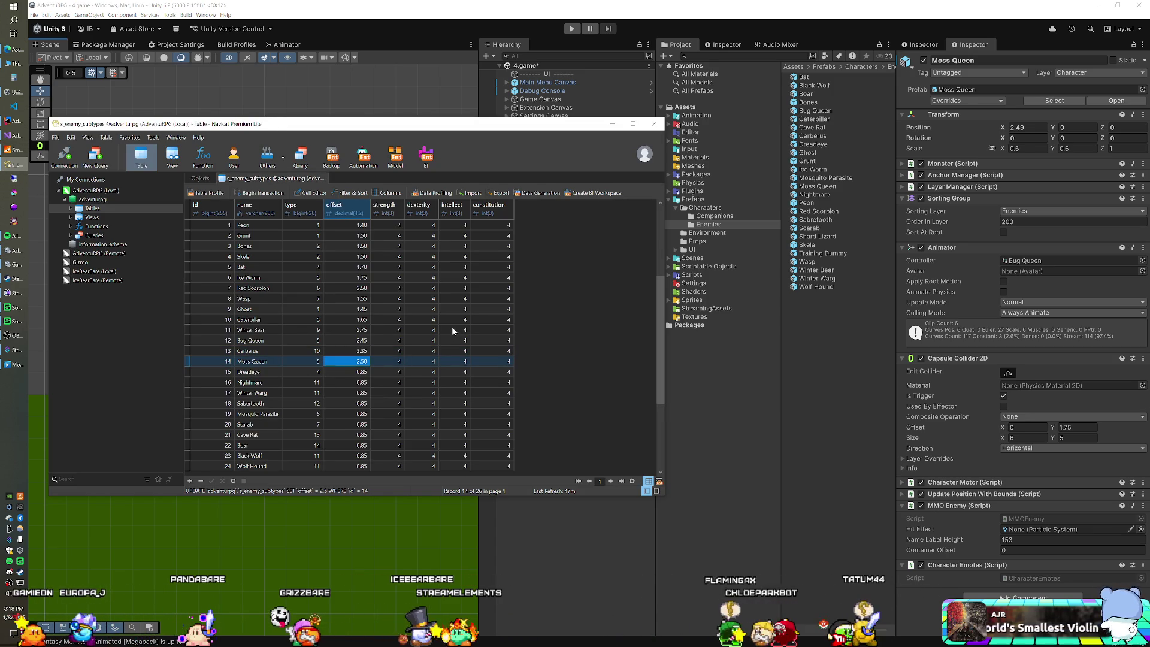
key("alt+Tab")
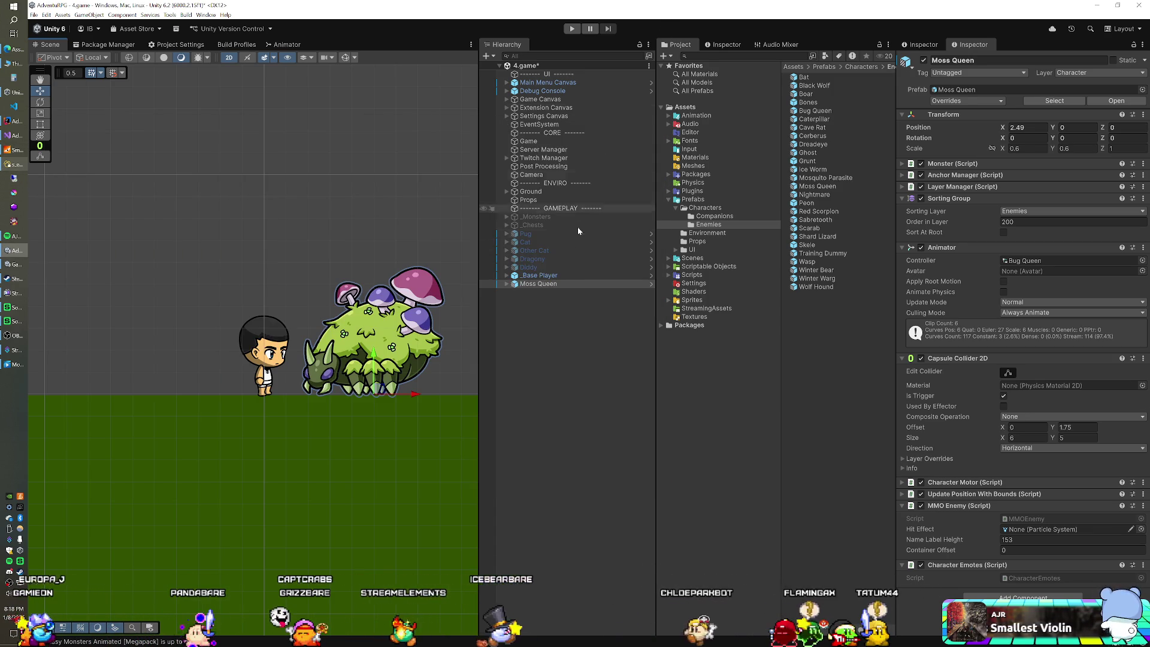
Delete the Moss Queen and add the Dreadeye and Nightmare prefabs to the scene.
key("Delete")
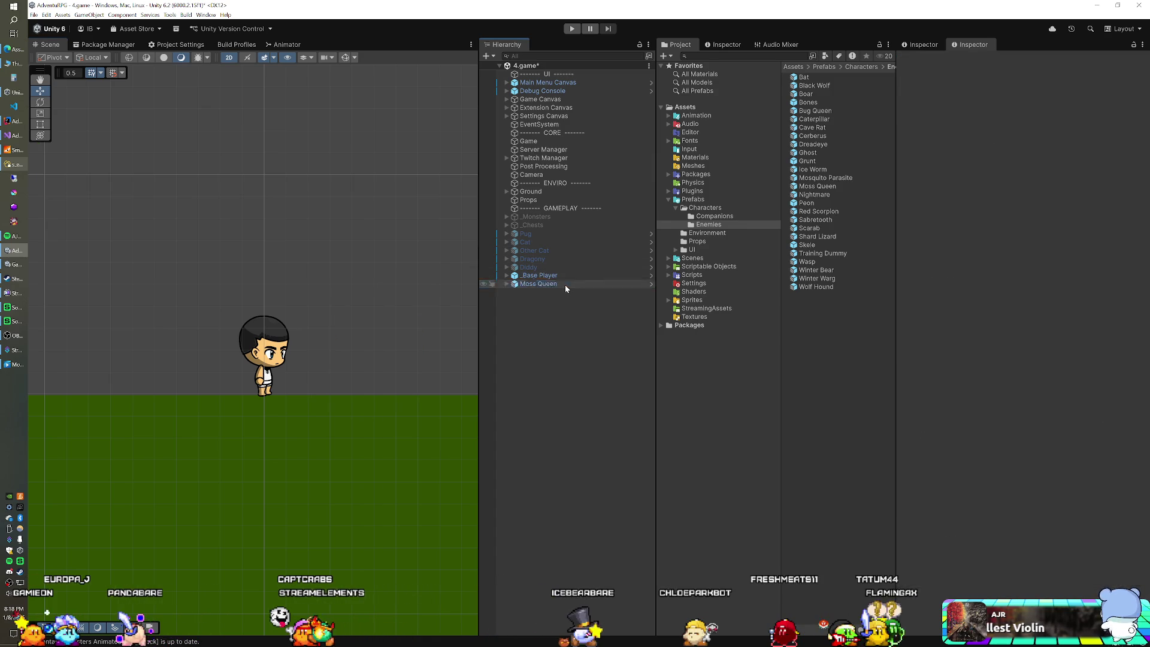
left_click(813, 144)
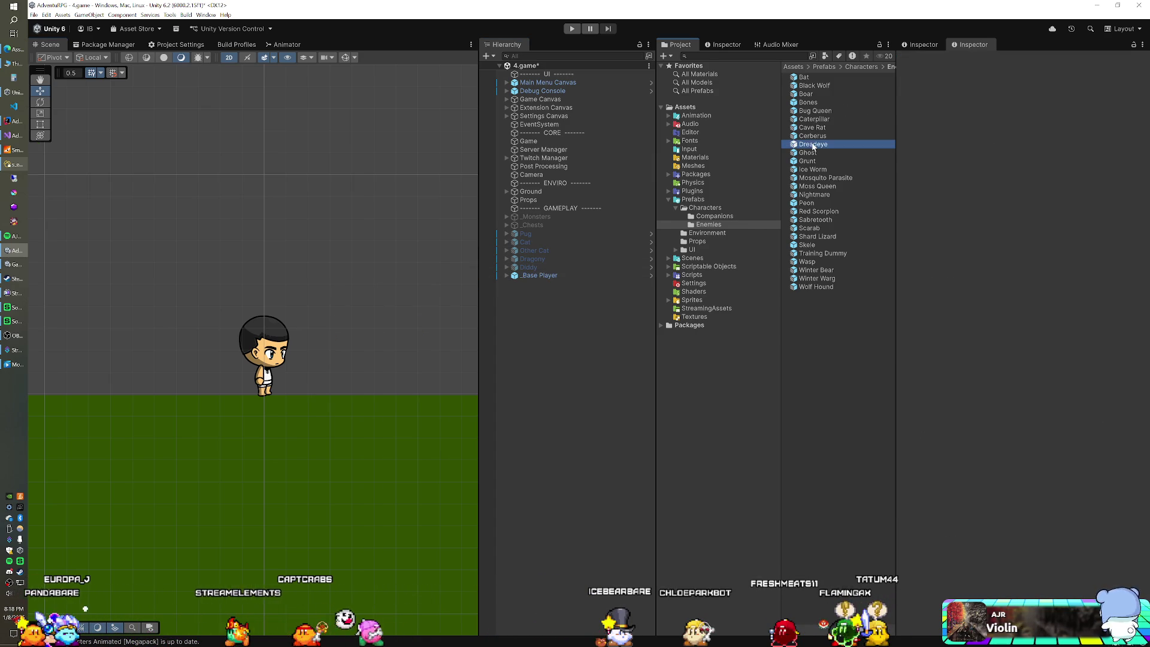
left_click(815, 194, "ctrl")
left_click_drag(814, 195, 540, 333)
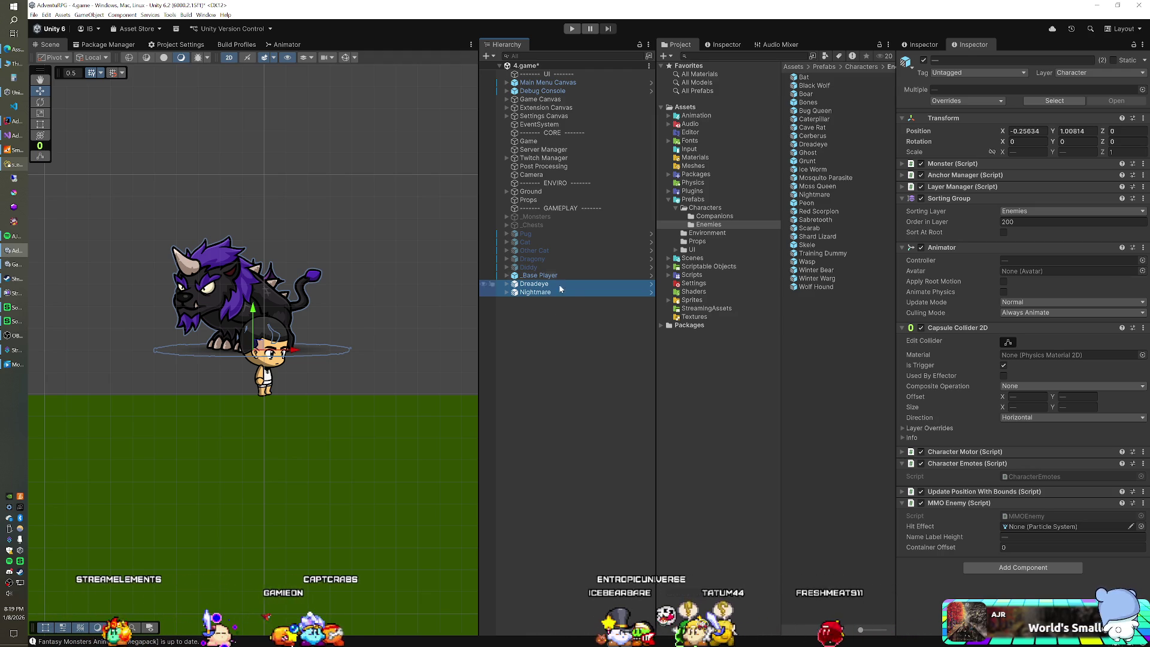
Set both enemies' X and Y positions to 0 and check Dreadeye and Nightmare individually.
left_click(1028, 130)
type("0")
key("Tab")
type("0")
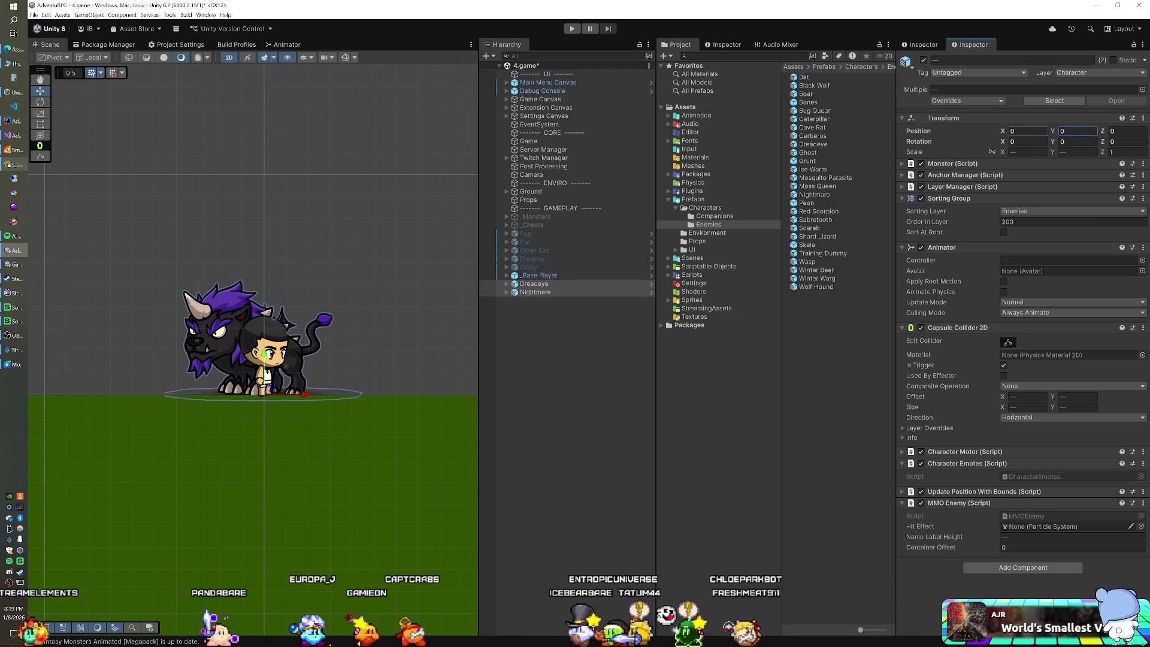
left_click(569, 283)
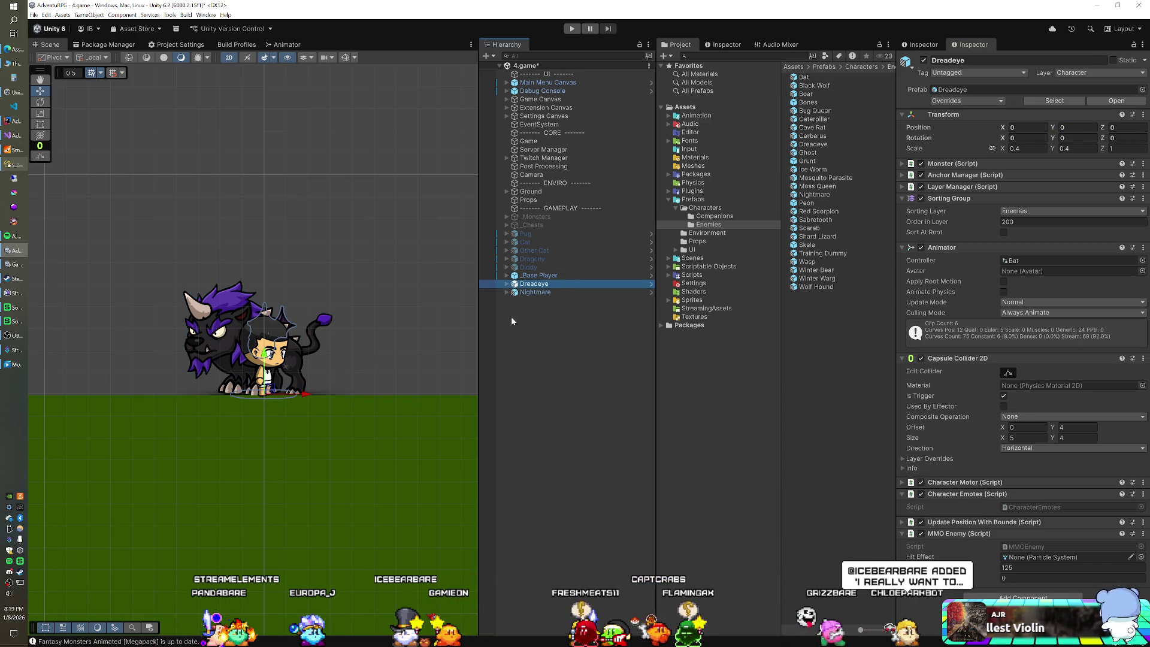
left_click(526, 292)
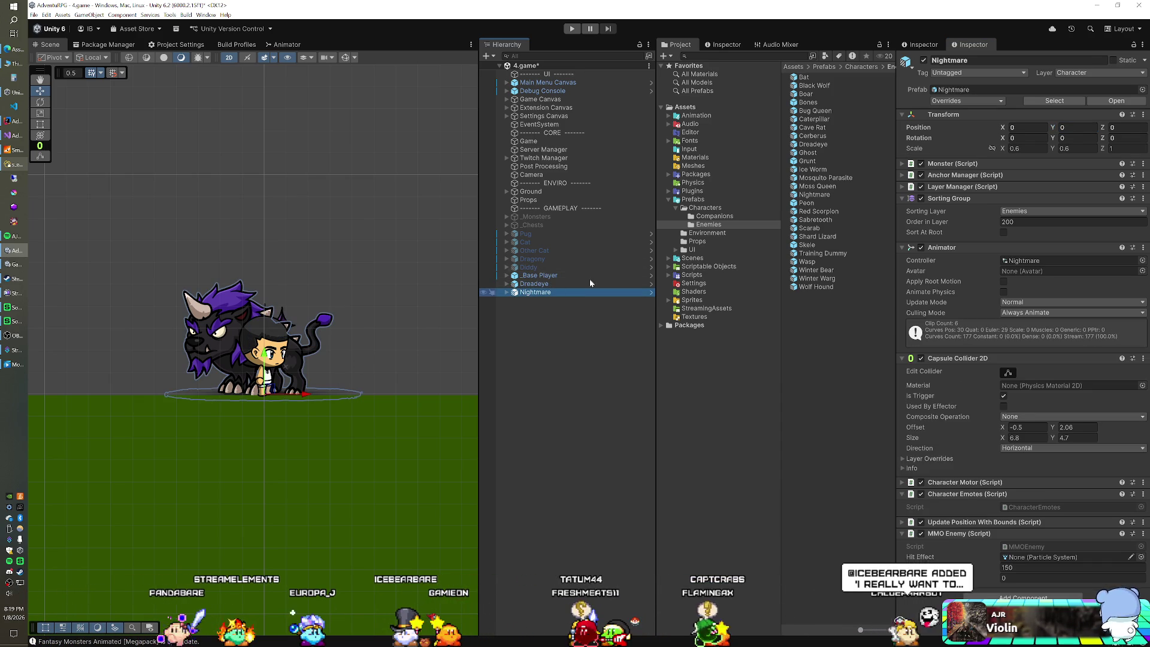
Hide the Nightmare and slide the Dreadeye right to stand beside the player.
left_click(923, 60)
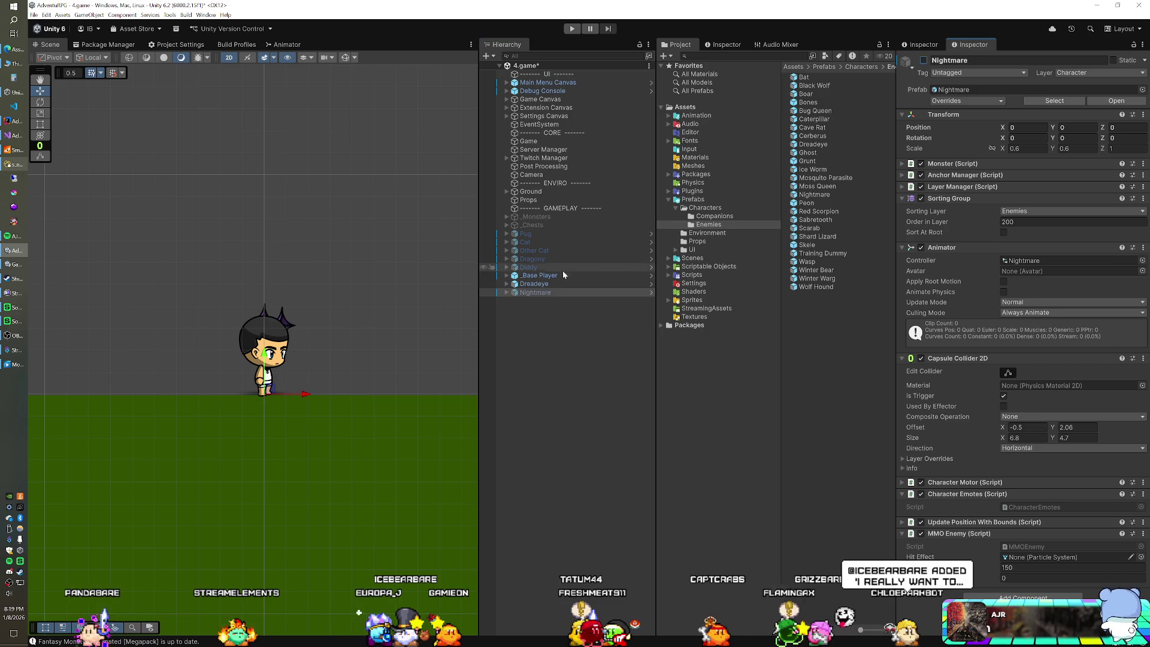
left_click(546, 285)
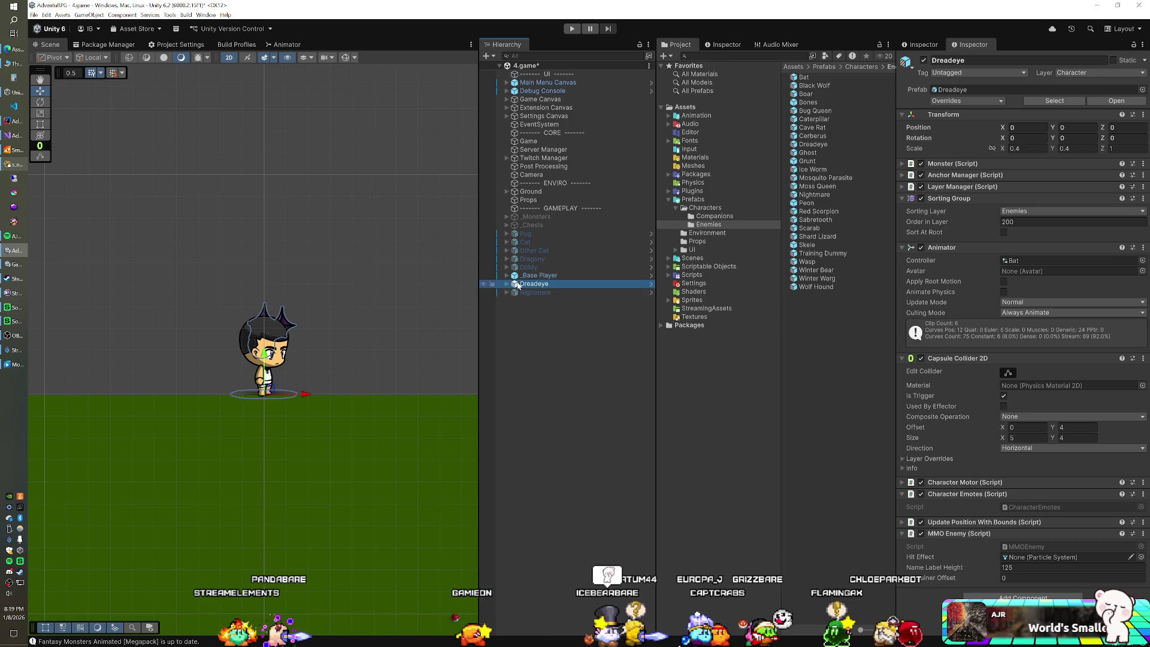
left_click_drag(308, 396, 367, 395)
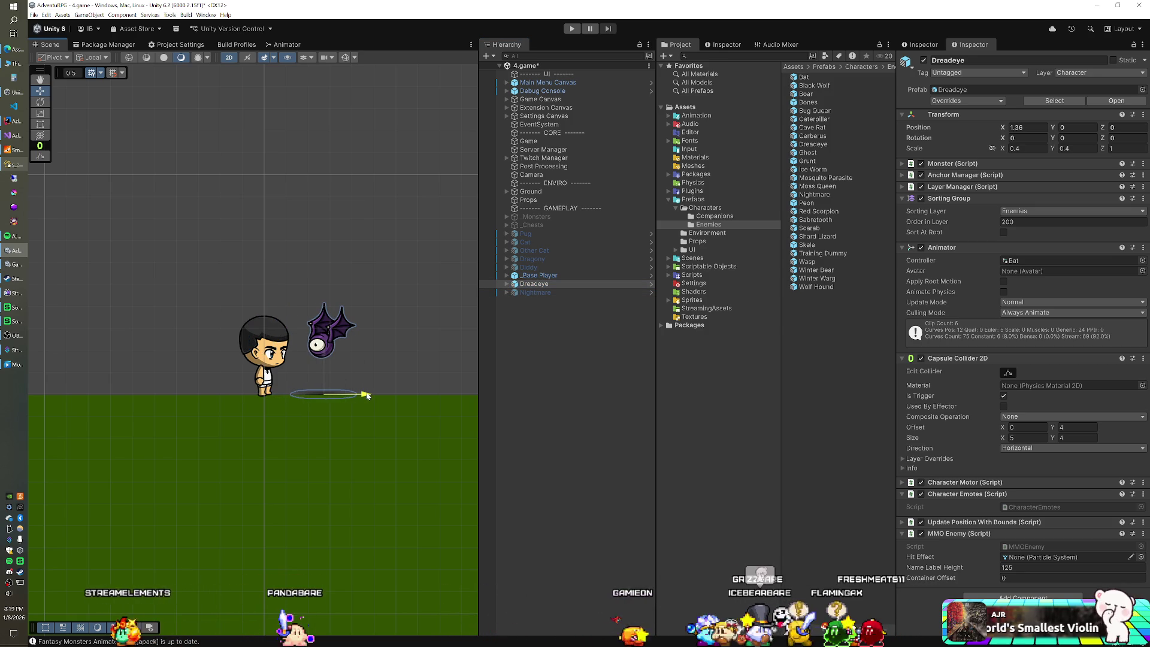
Save Dreadeye's table offset as 1.35 and delete Dreadeye from the scene.
left_click(15, 164)
double_click(355, 370)
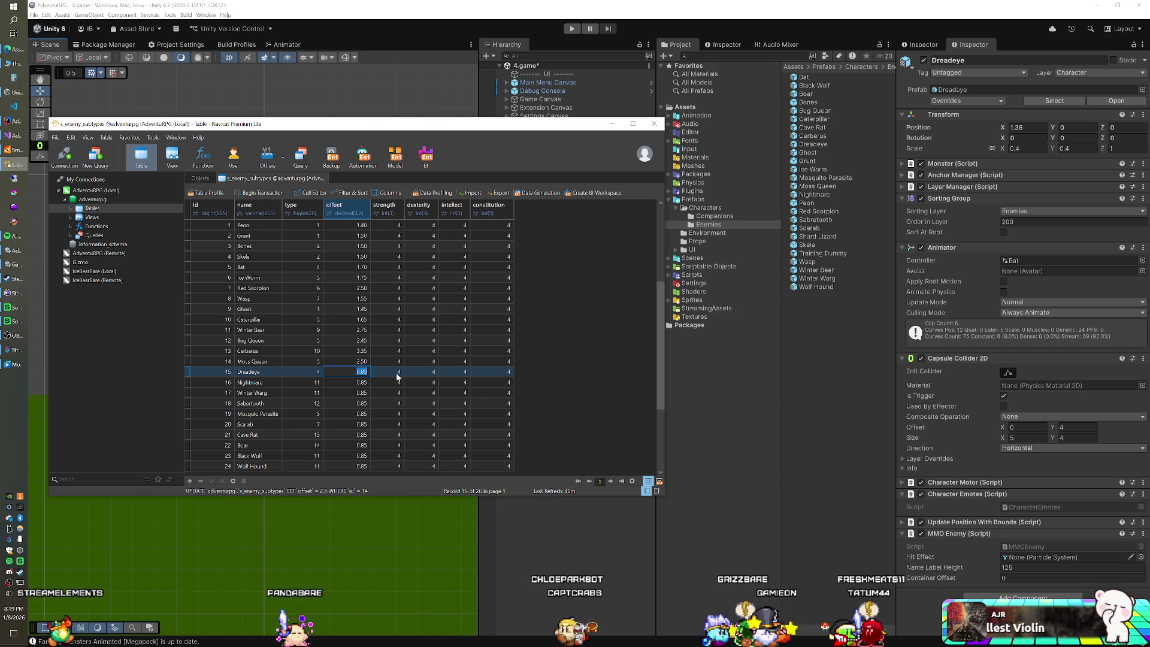
type("1.35")
key("Return")
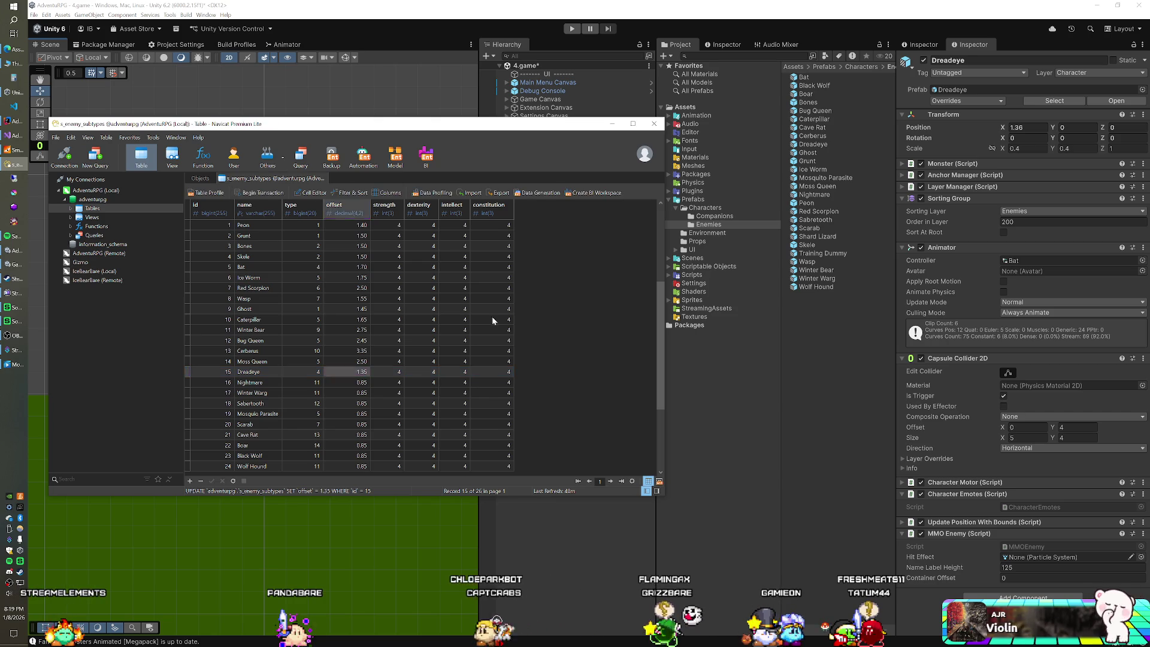
left_click(540, 41)
left_click(547, 283)
key("Delete")
left_click(546, 285)
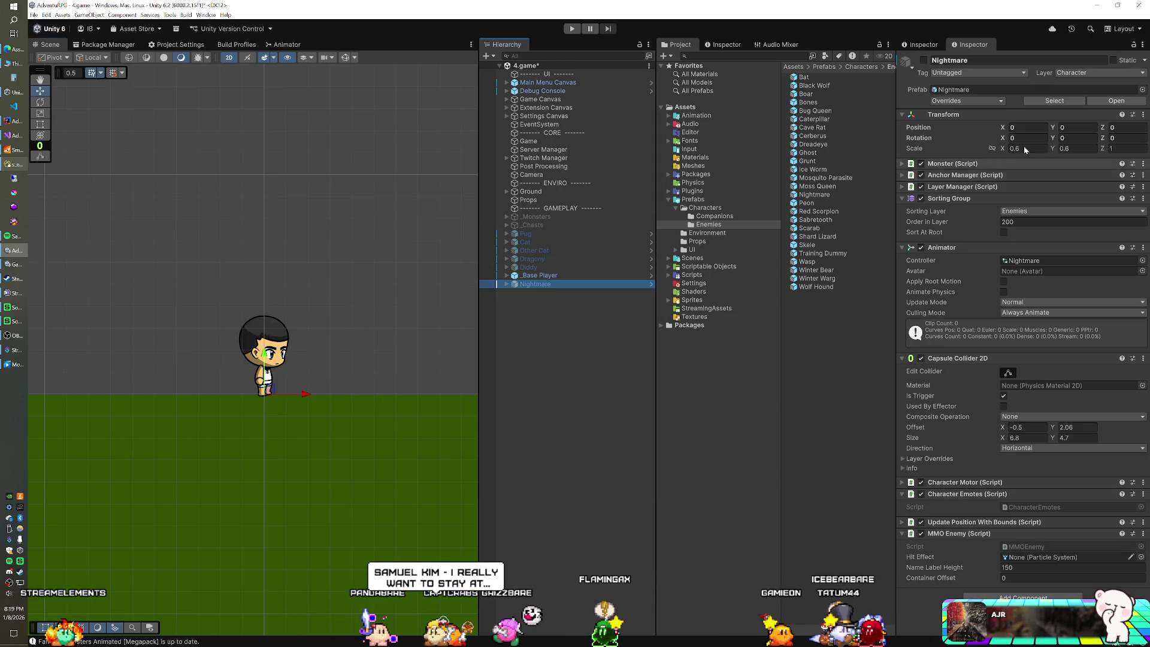
Reactivate the Nightmare, move it beside the player, and save its table offset as 2.75.
left_click(923, 60)
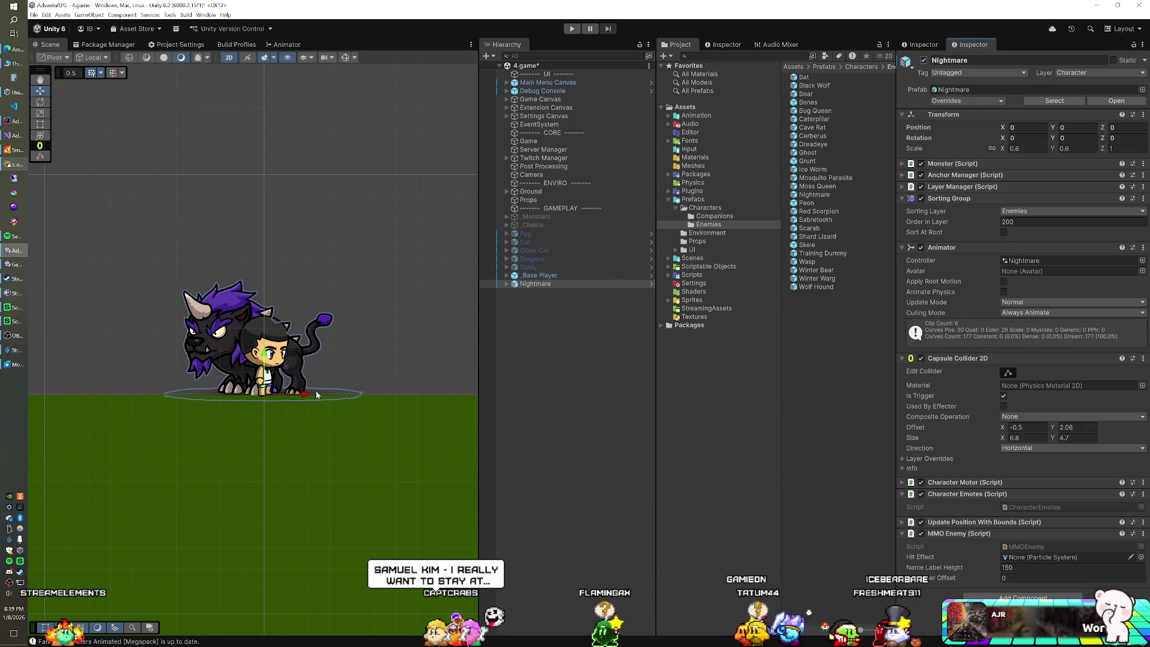
left_click_drag(311, 396, 427, 400)
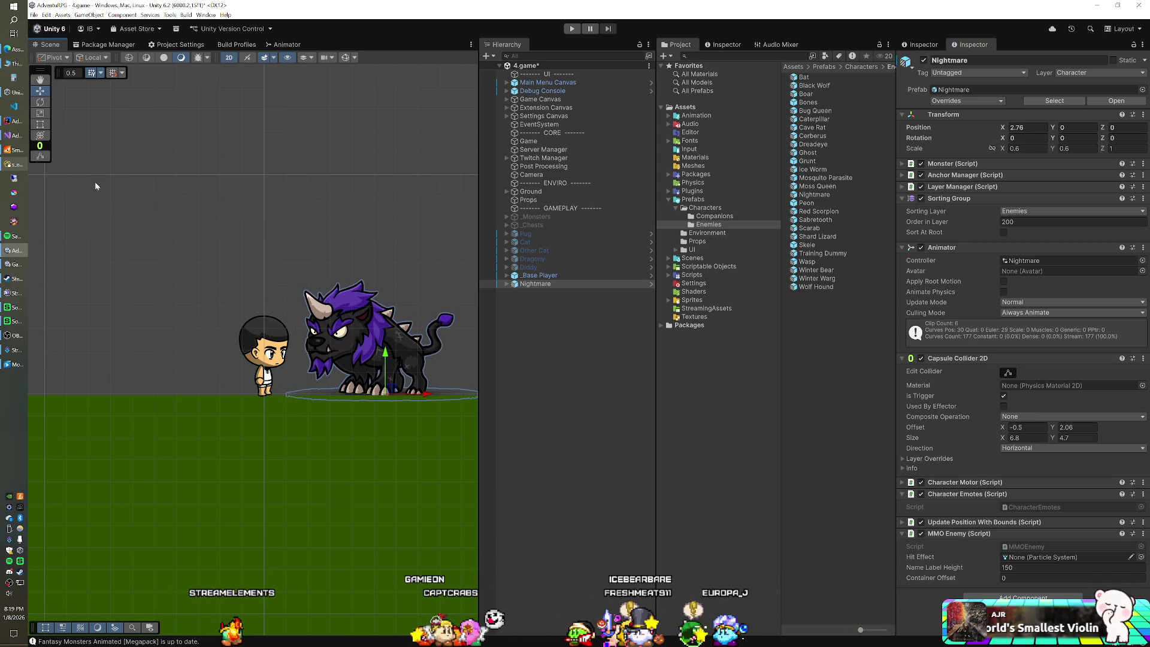
left_click(16, 164)
left_click(354, 384)
type("2.78")
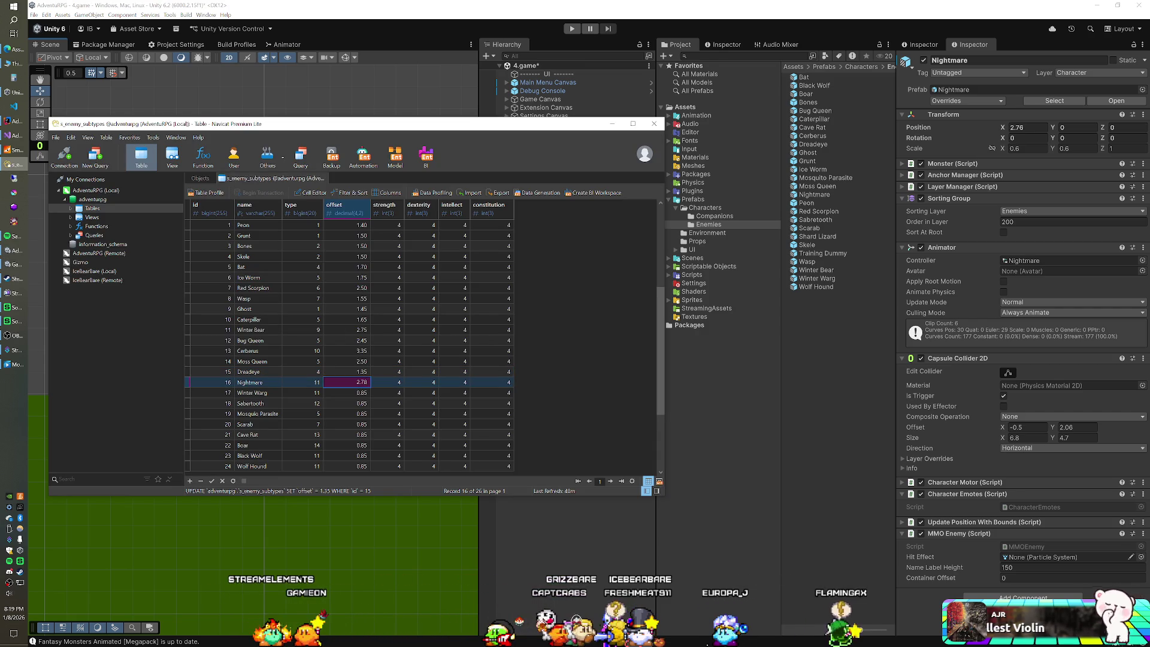
key("Return")
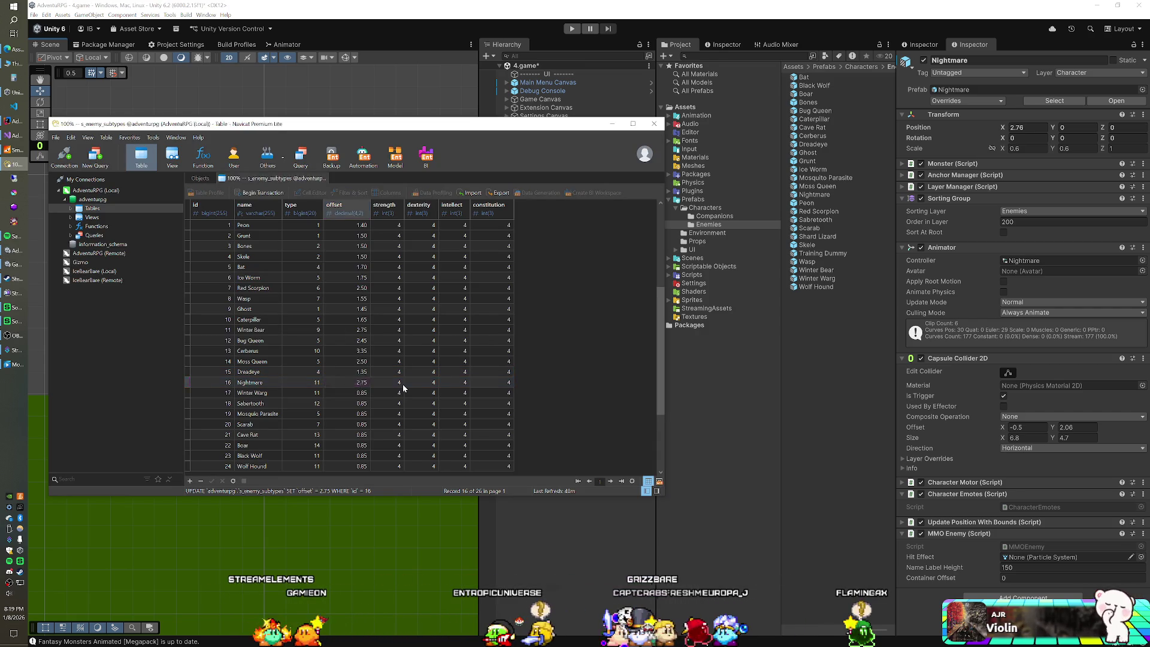
Delete the Nightmare so only the player remains in the scene.
left_click(627, 28)
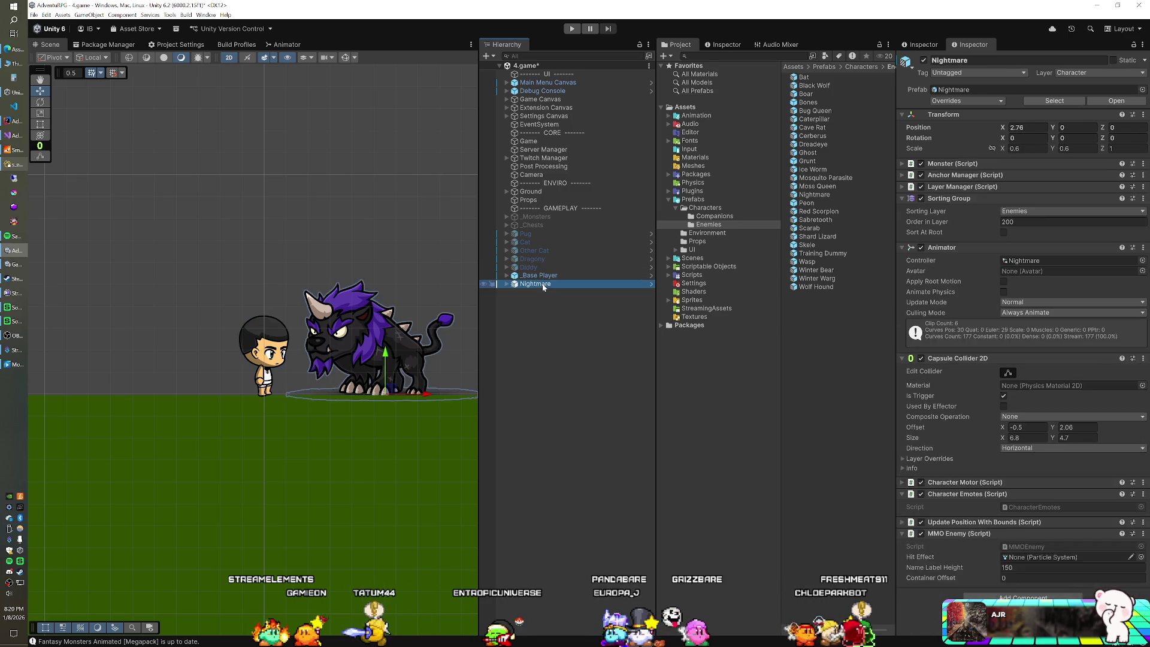
key("Delete")
left_click(827, 278)
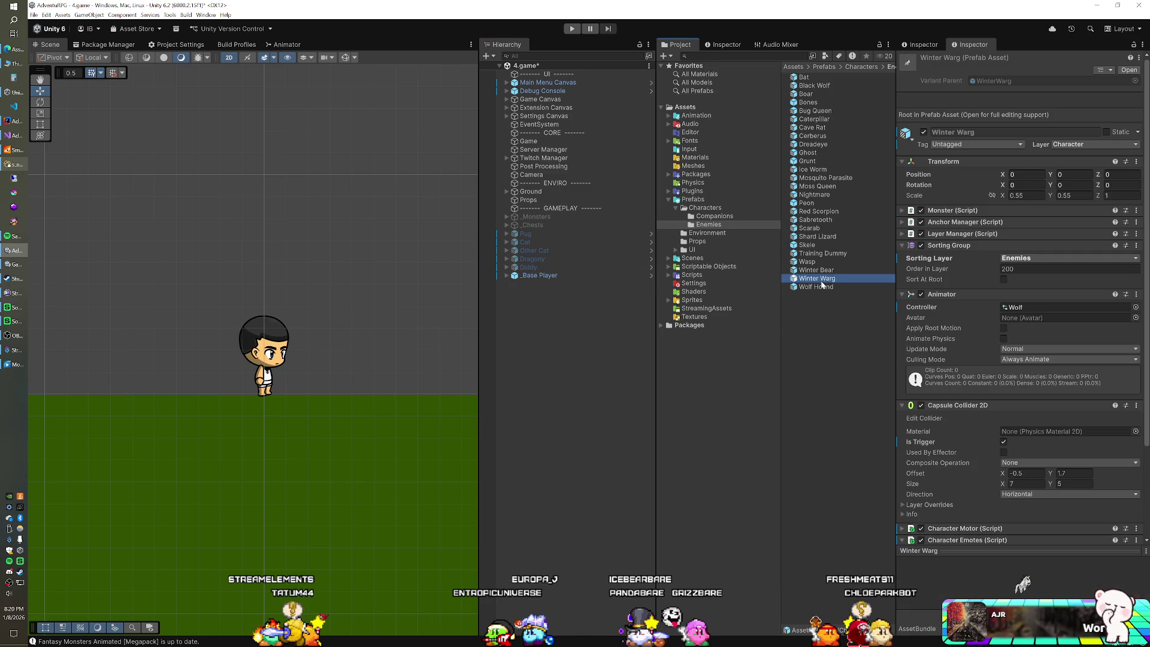
Add Winter Warg and Sabretooth prefabs to the scene and set both positions to 0, 0.
left_click_drag(552, 329, 551, 331)
left_click_drag(815, 220, 544, 333)
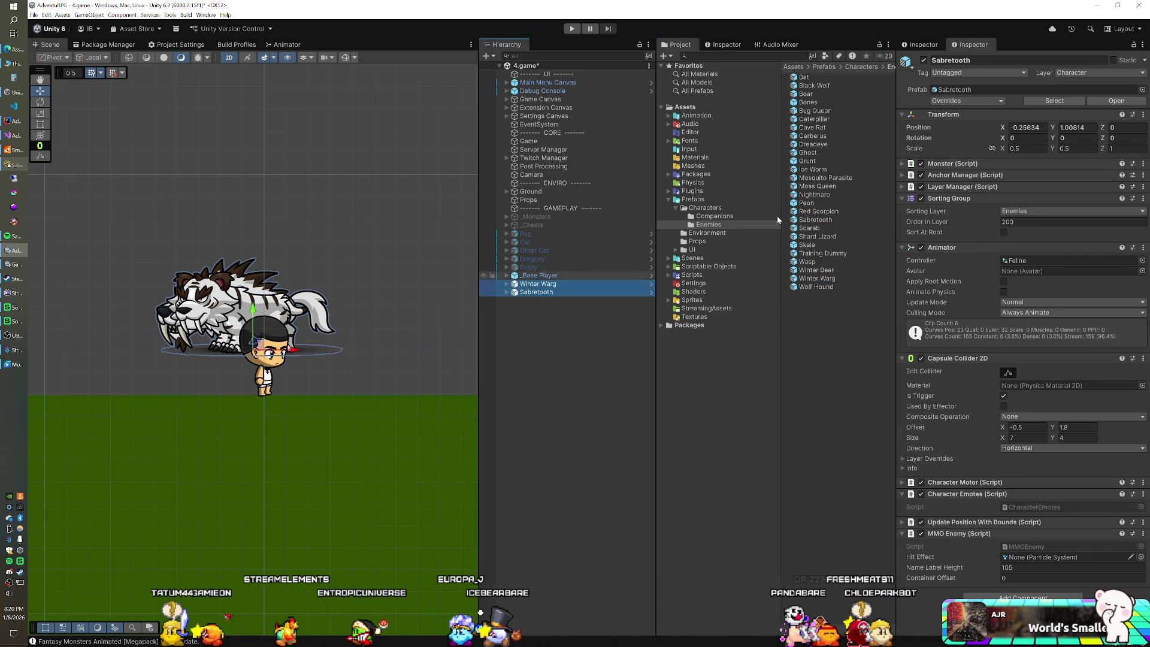
left_click(1027, 127)
type("0")
key("Tab")
type("0")
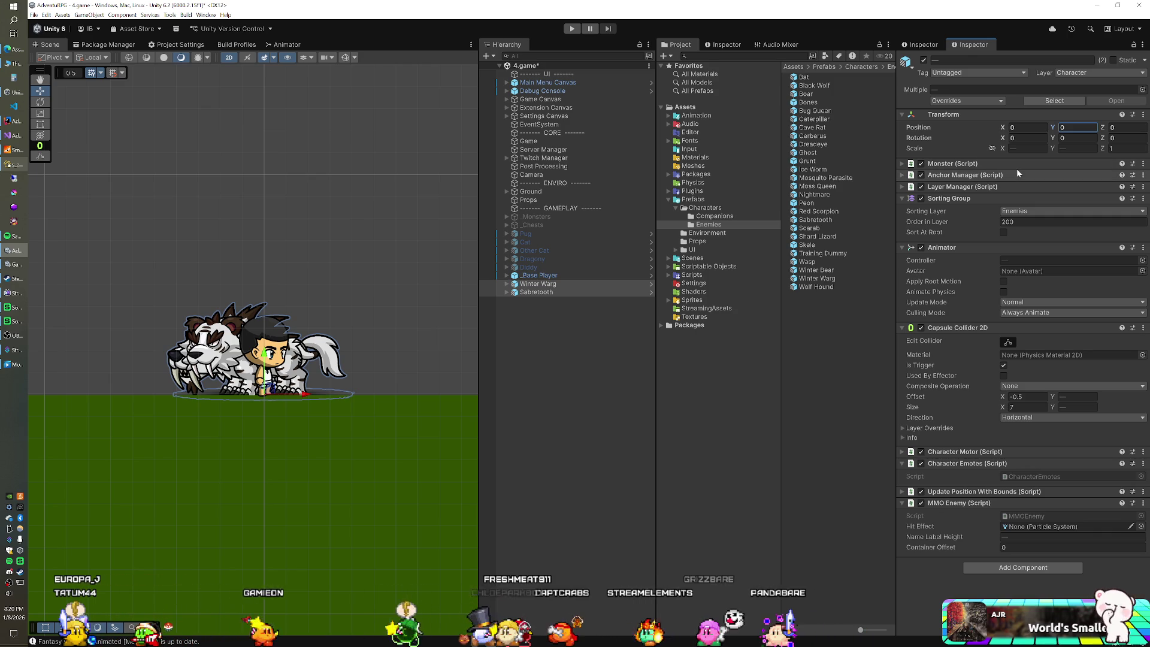
Deactivate Sabretooth and slide Winter Warg right to stand beside the player.
left_click(553, 286)
left_click(545, 293)
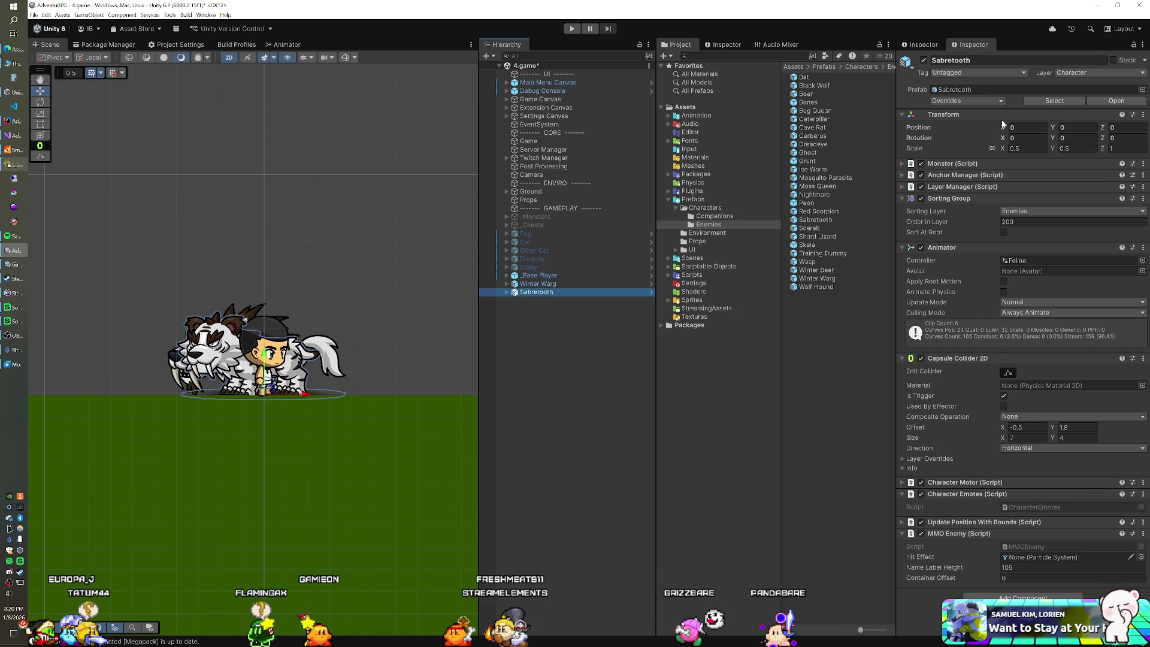
left_click(923, 60)
left_click(563, 283)
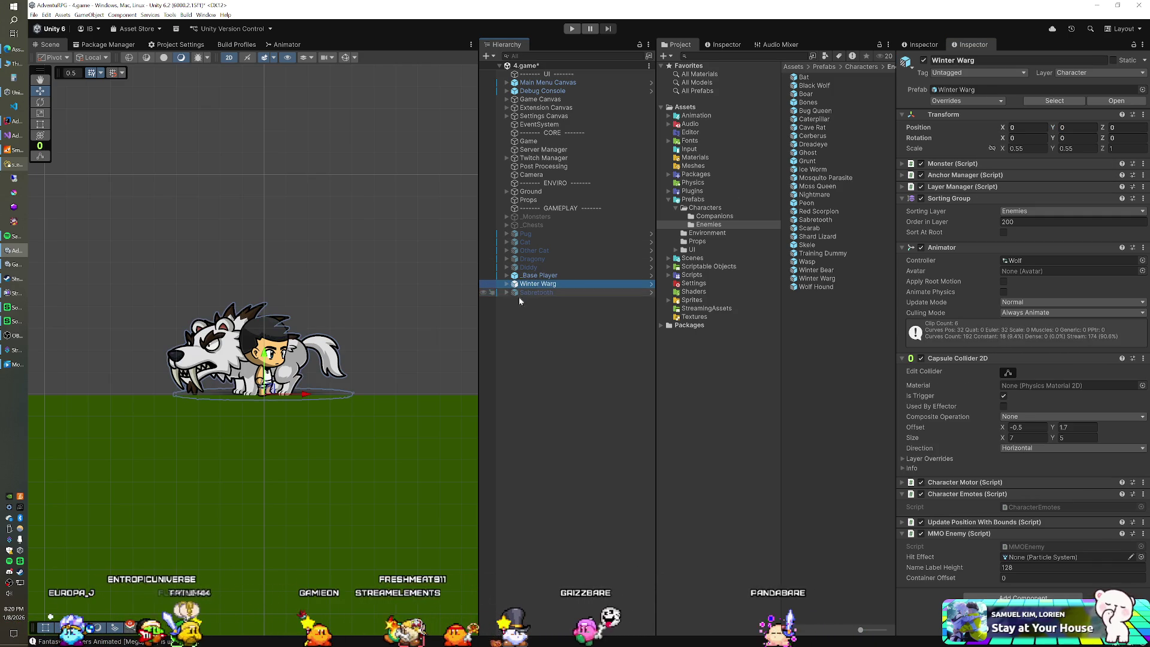
left_click_drag(325, 393, 442, 395)
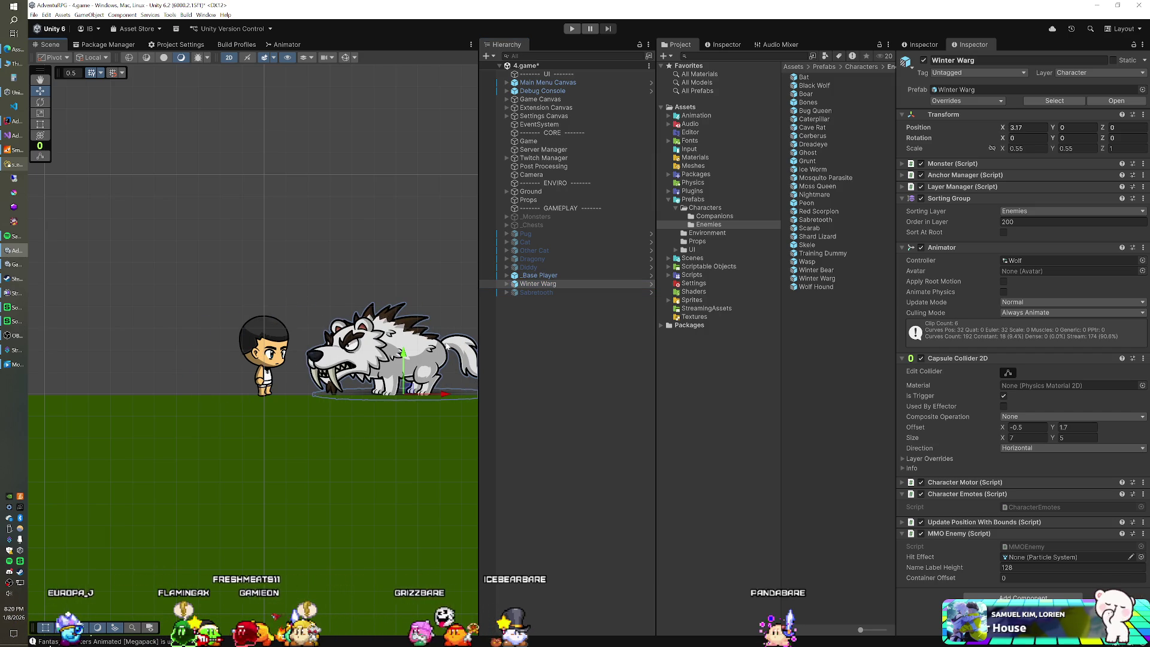
Record Winter Warg's offset as 3.20 in the enemy subtypes table.
left_click(11, 163)
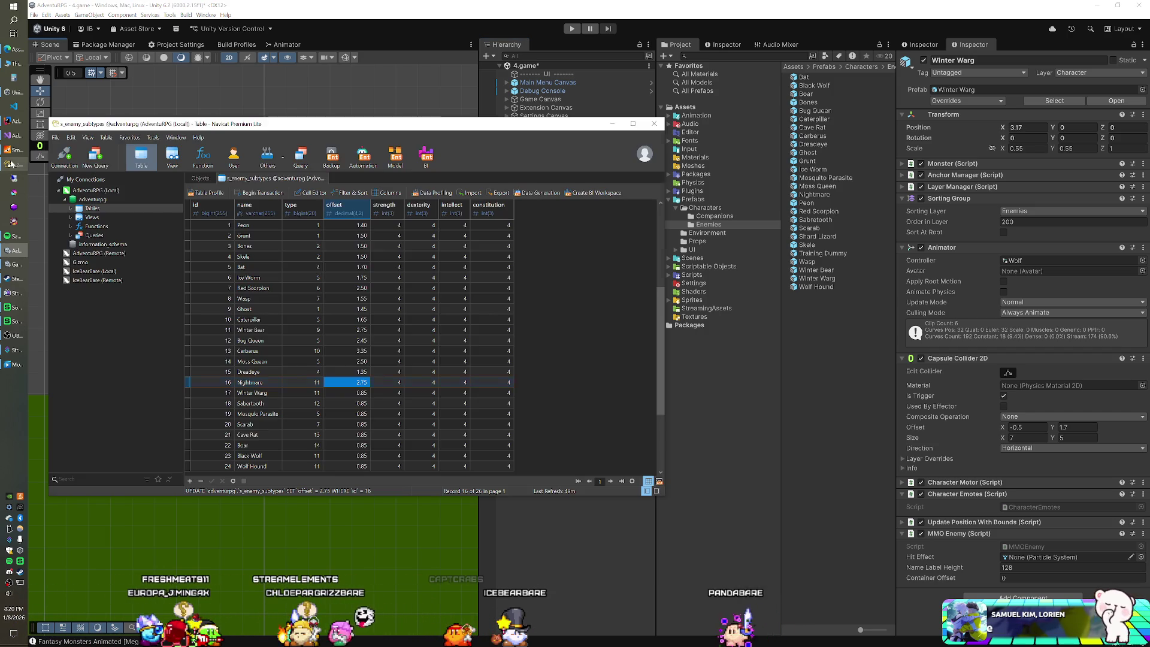
left_click(362, 393)
type("3.2")
key("Return")
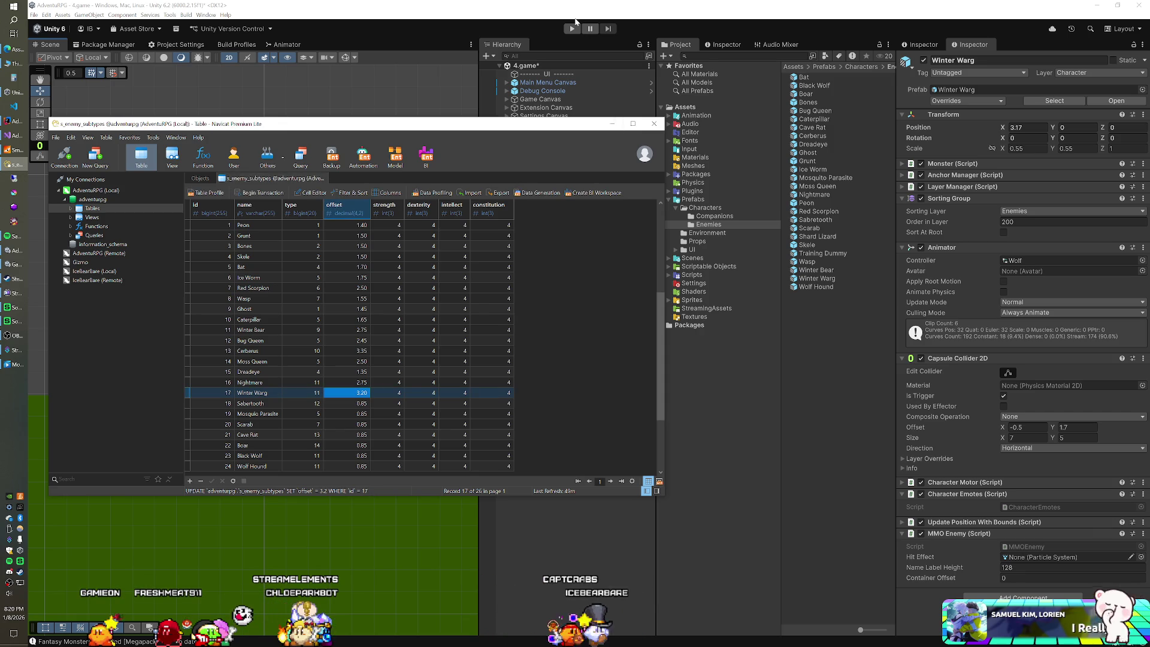
Delete Winter Warg from the scene and reactivate Sabretooth.
left_click(578, 27)
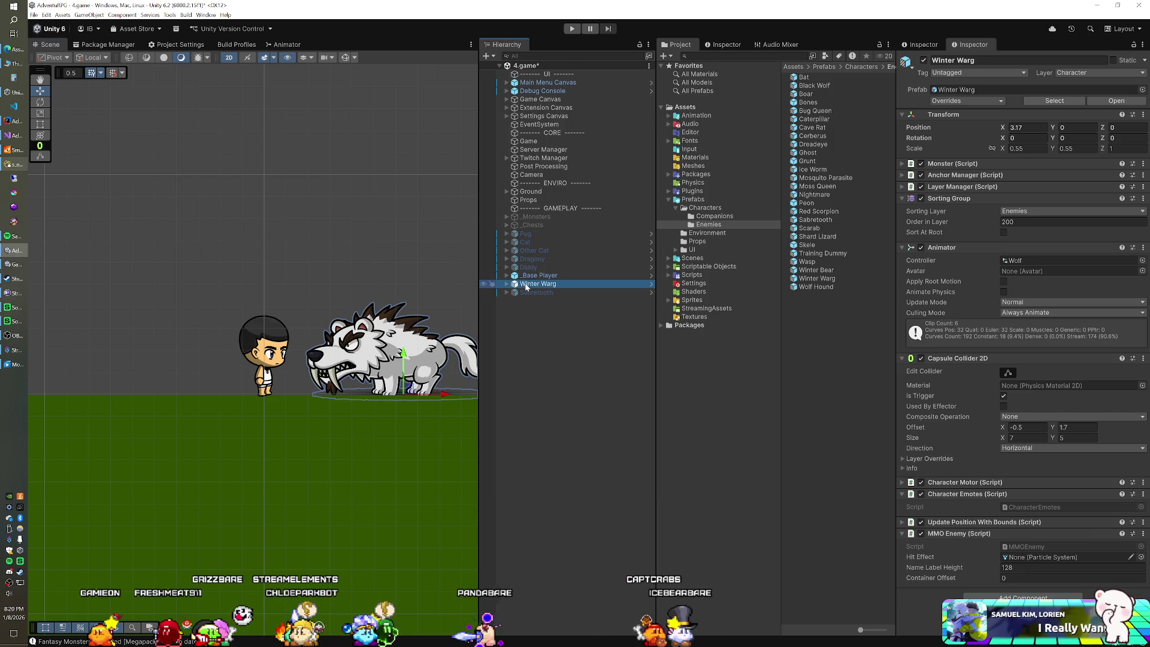
key("Delete")
left_click(526, 284)
left_click(922, 60)
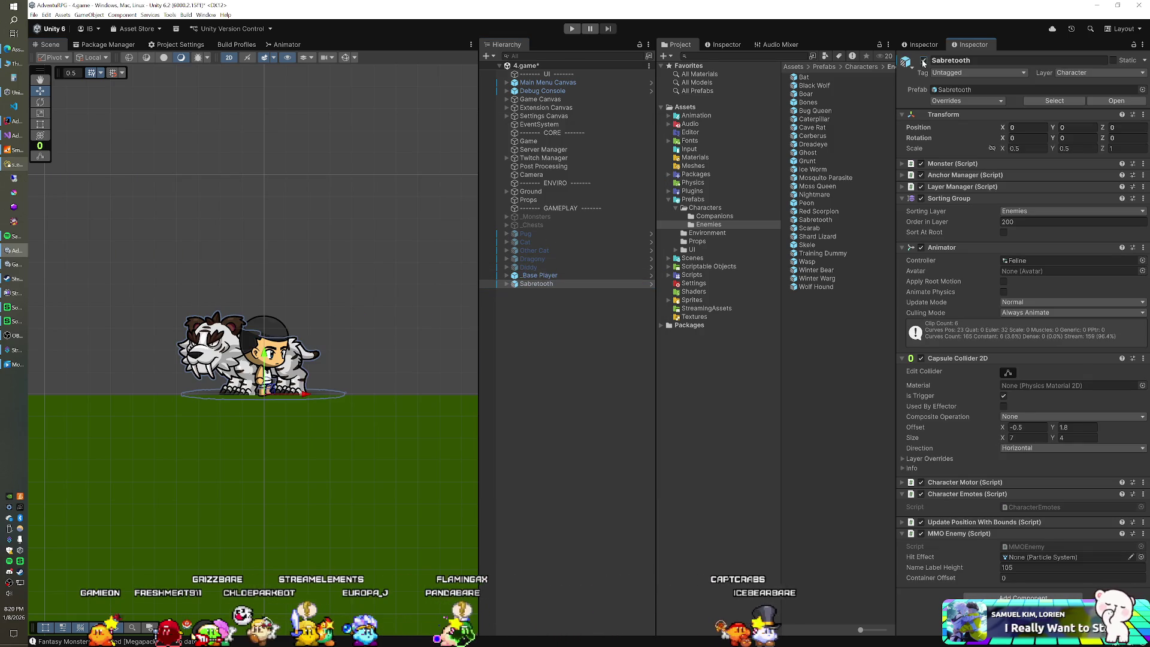
Slide Sabretooth beside the player and enter its 2.80 offset in the enemy subtypes table.
left_click_drag(304, 394, 432, 395)
key("alt+Tab")
key("Down")
key("Down")
key("Down")
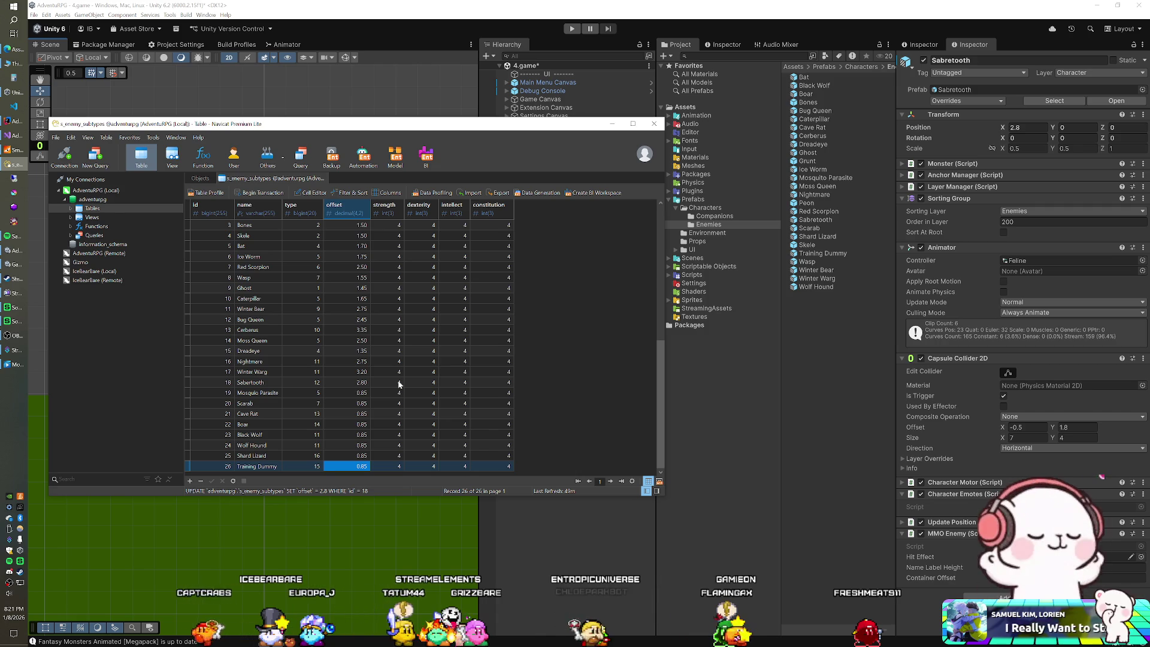
Delete the Sabretooth from the Unity scene, leaving only the player.
left_click(526, 20)
left_click(548, 276)
left_click(544, 284)
key("Delete")
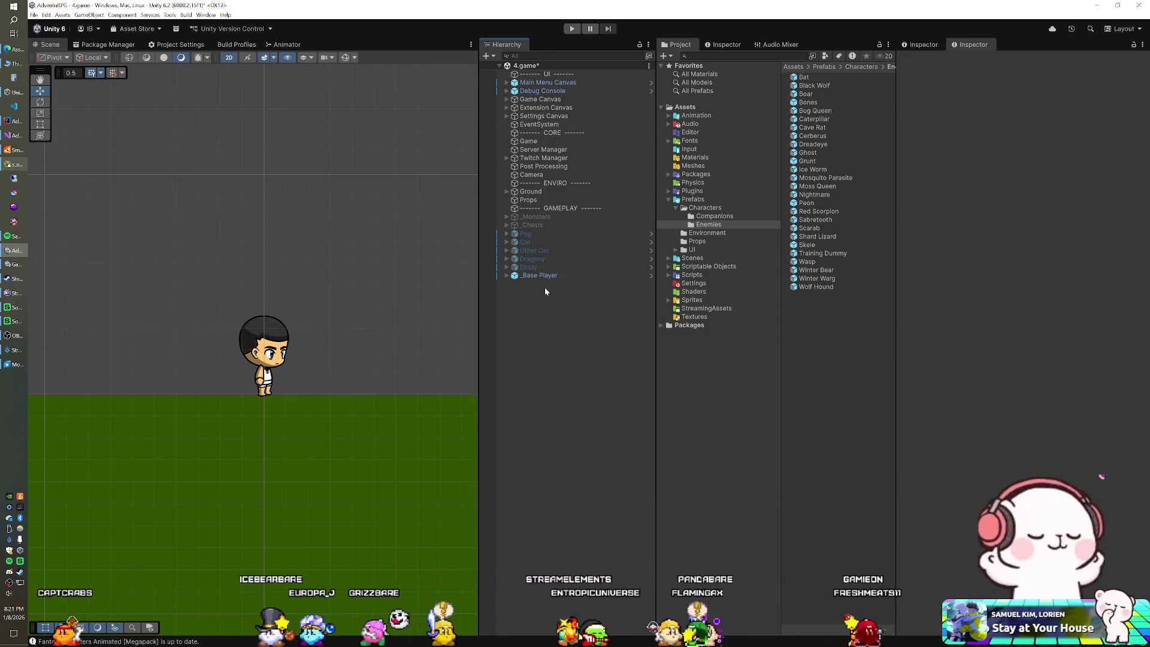
Add Mosquito Parasite and Scarab prefabs and set both positions to X 0, Y 0.
left_click(17, 166)
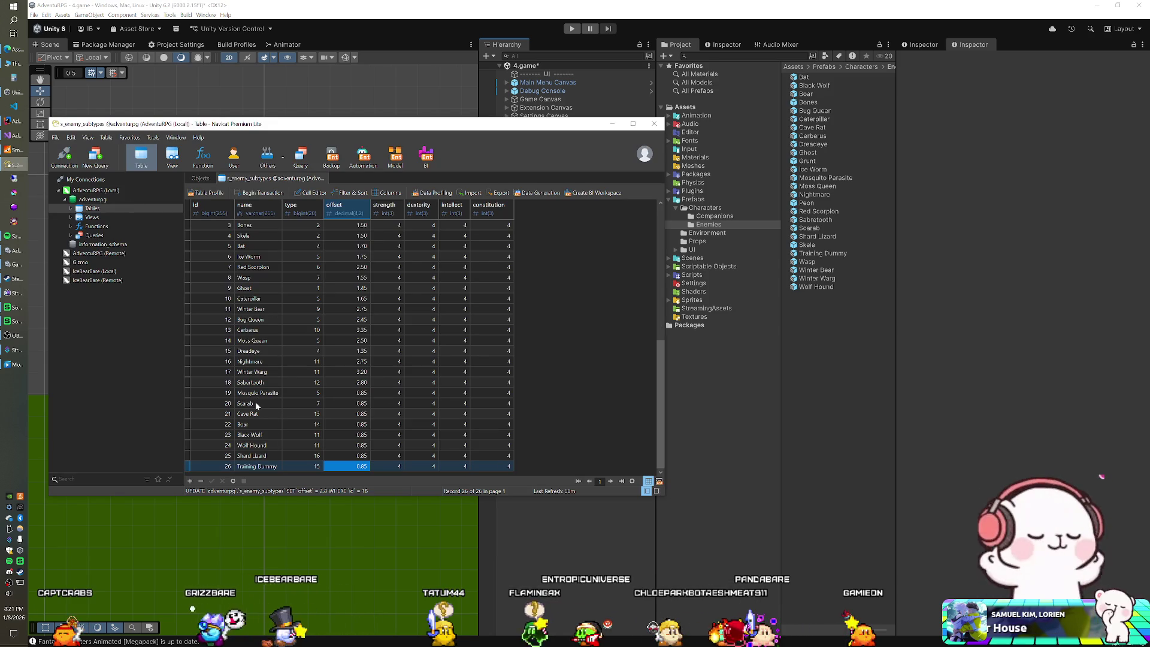
left_click(825, 178)
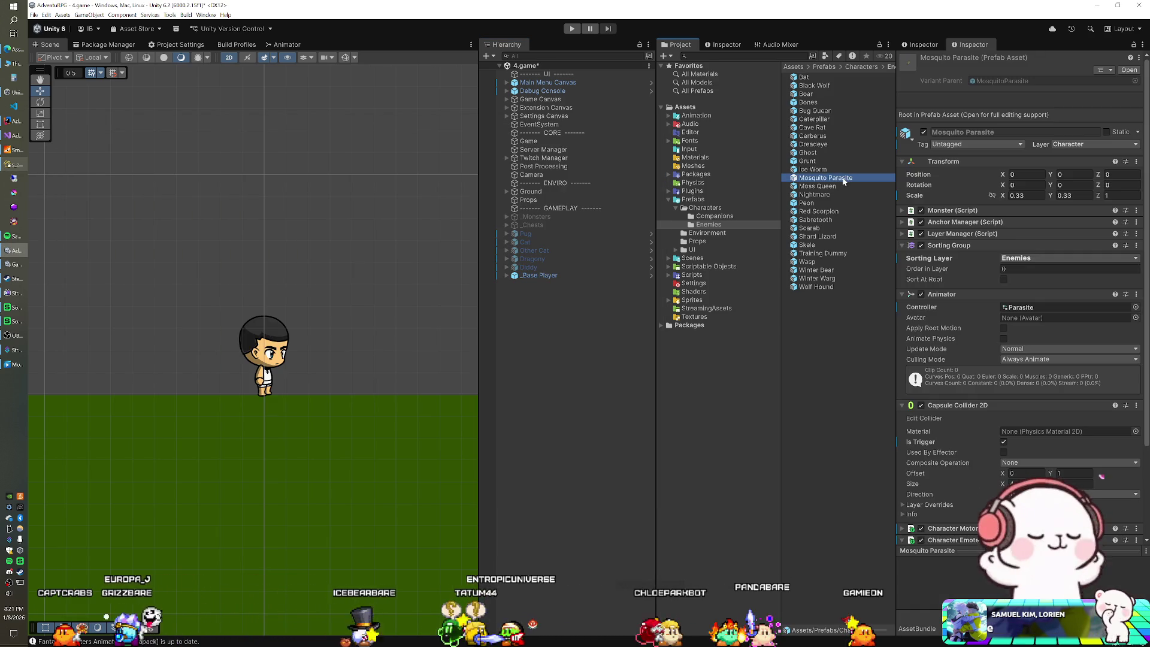
left_click_drag(557, 357, 252, 349)
left_click_drag(810, 229, 572, 337)
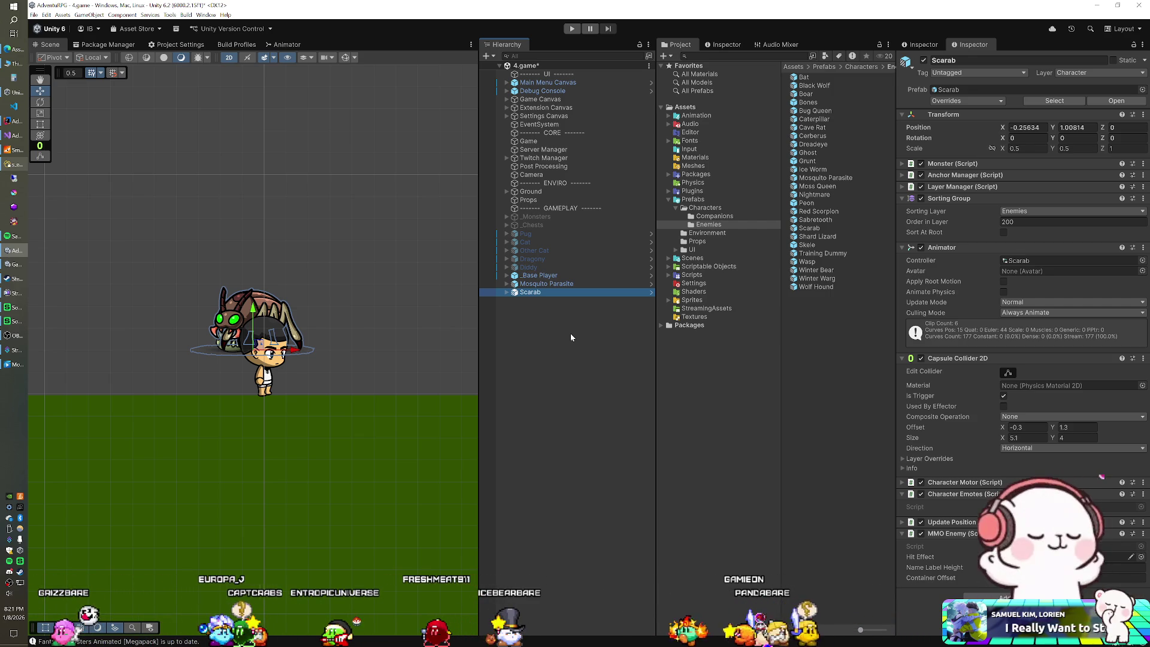
left_click(562, 285, "ctrl")
left_click(1027, 127)
type("0")
key("Tab")
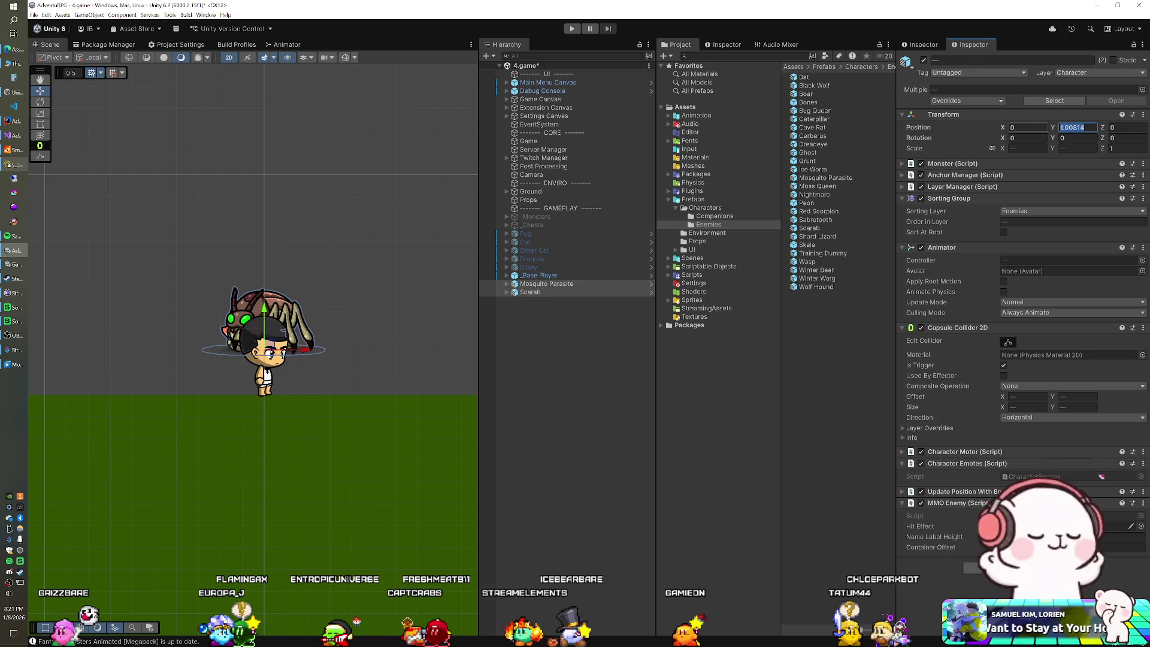
type("0")
key("Return")
Deactivate the Scarab so only the Mosquito Parasite shows.
left_click(562, 292)
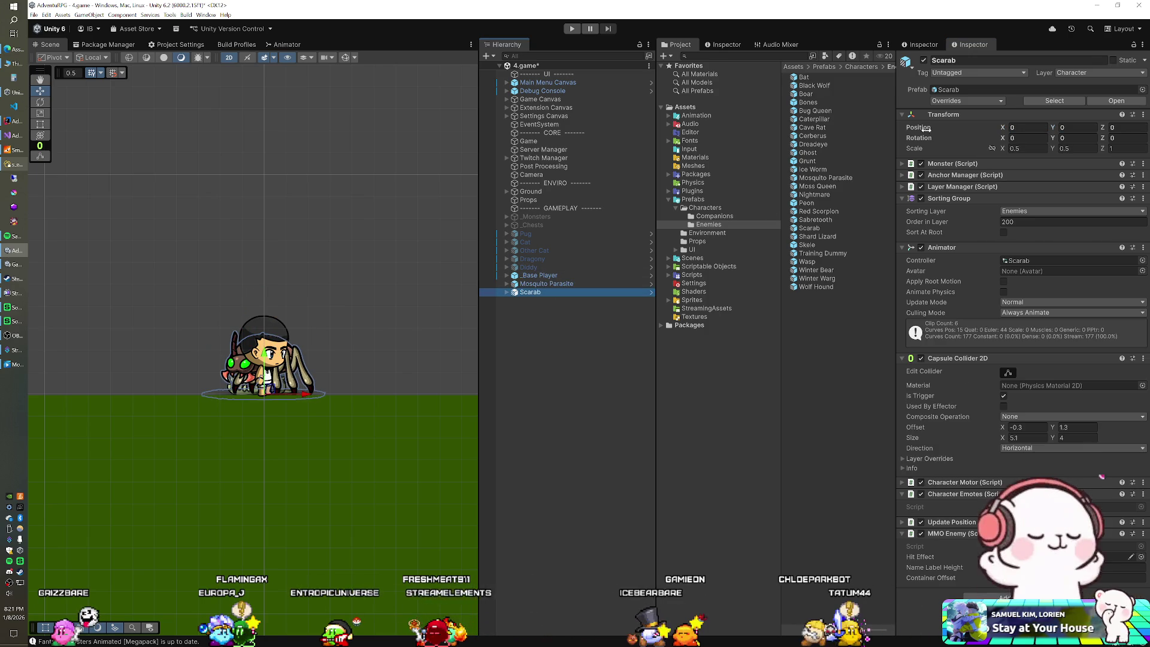
left_click(924, 60)
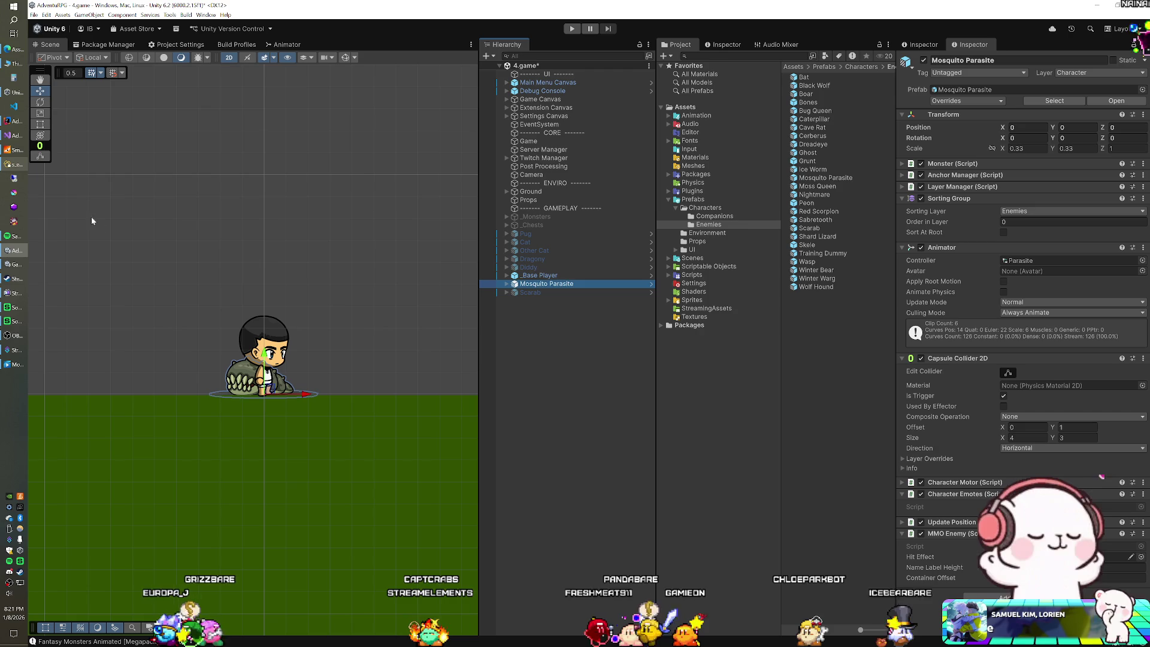
left_click(14, 165)
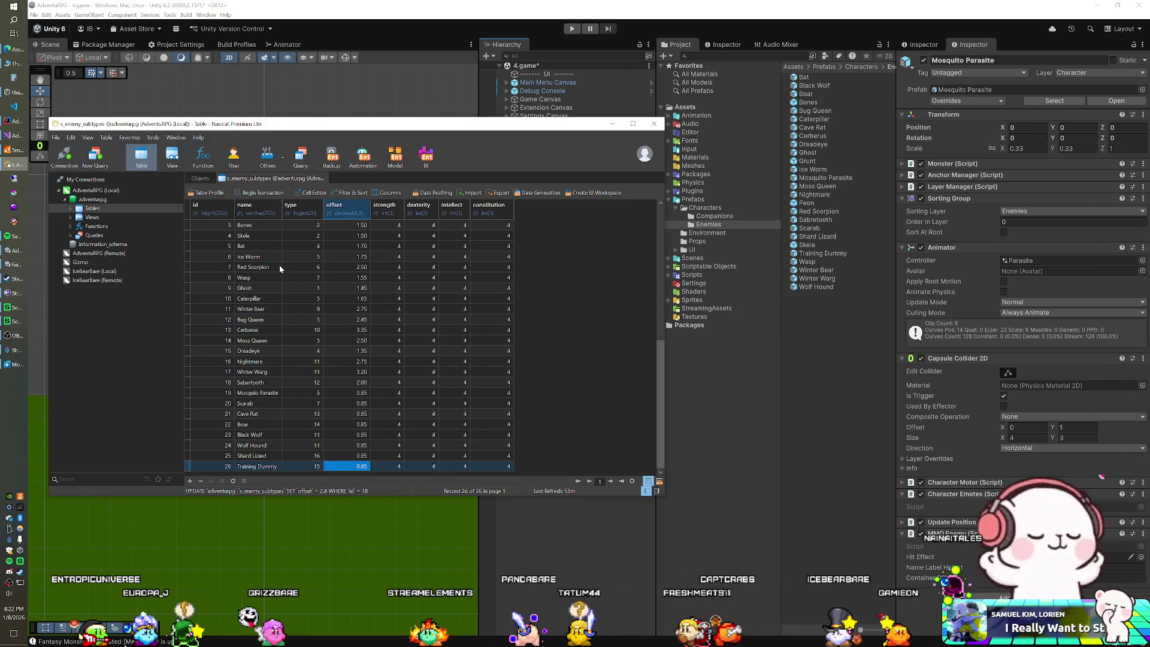
Enter and save 1.75 as Mosquito Parasite's offset in the enemy subtypes table.
double_click(343, 393)
type("1")
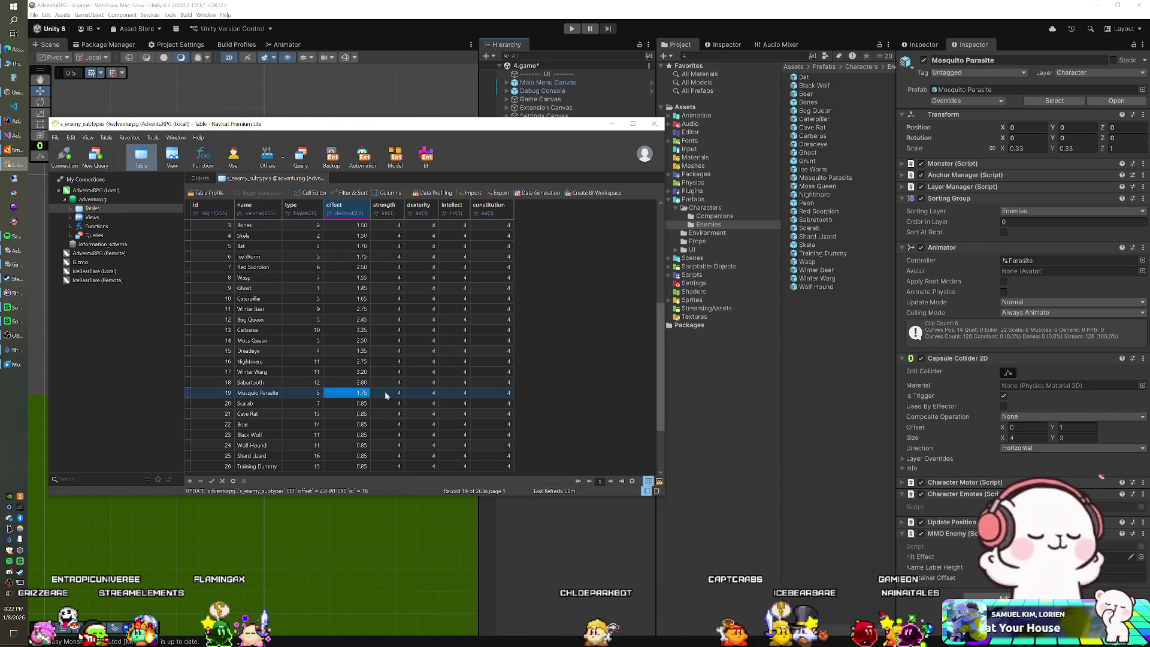
key("ctrl+s")
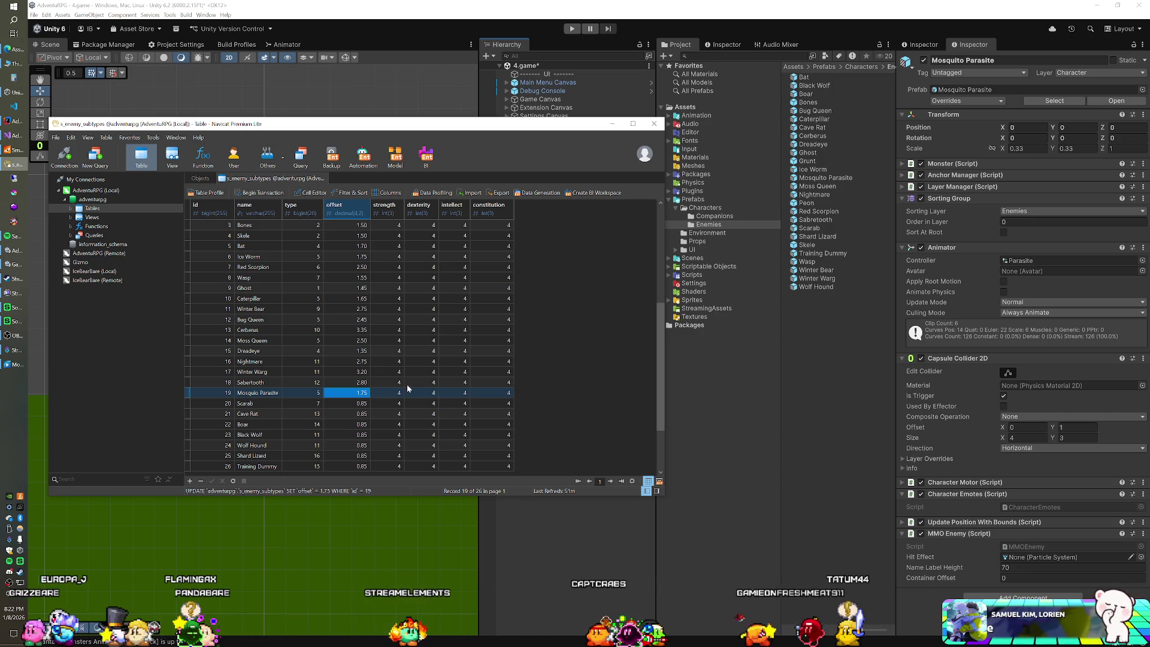
left_click(512, 15)
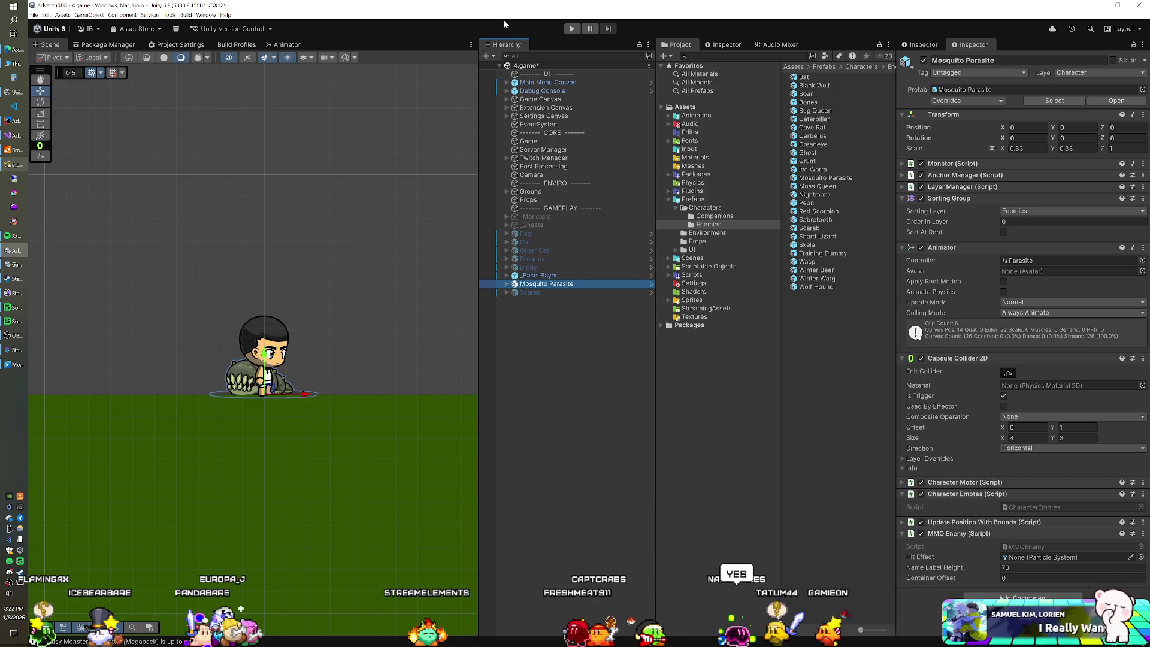
Delete the Mosquito Parasite from the scene.
left_click(556, 276)
left_click(548, 284)
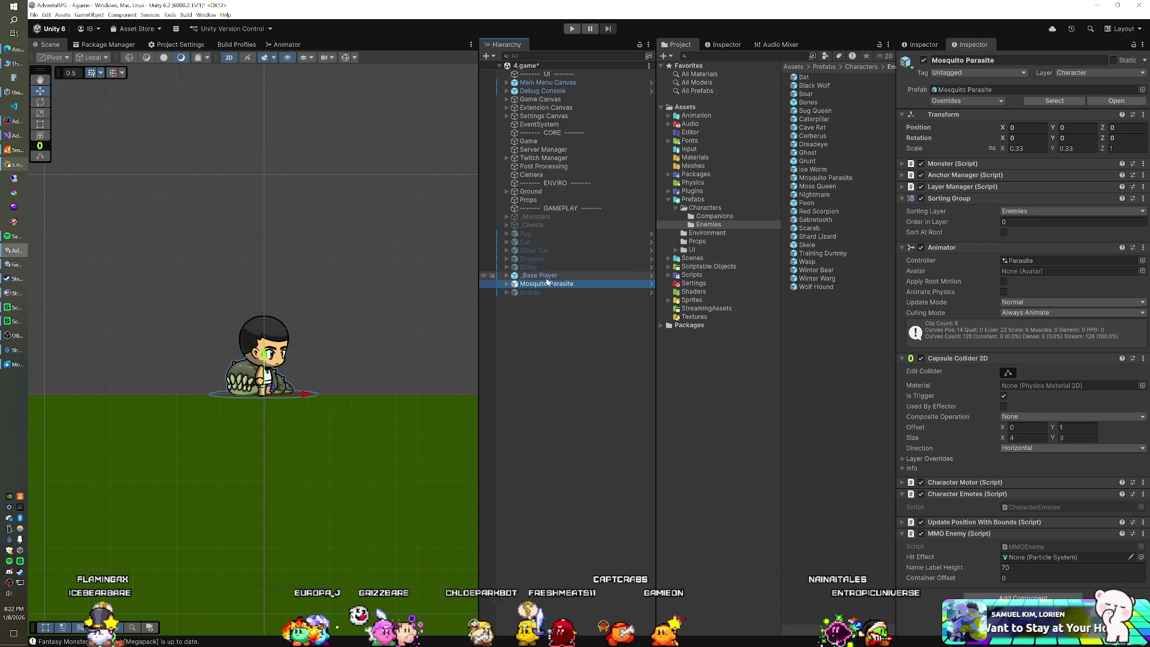
key("Delete")
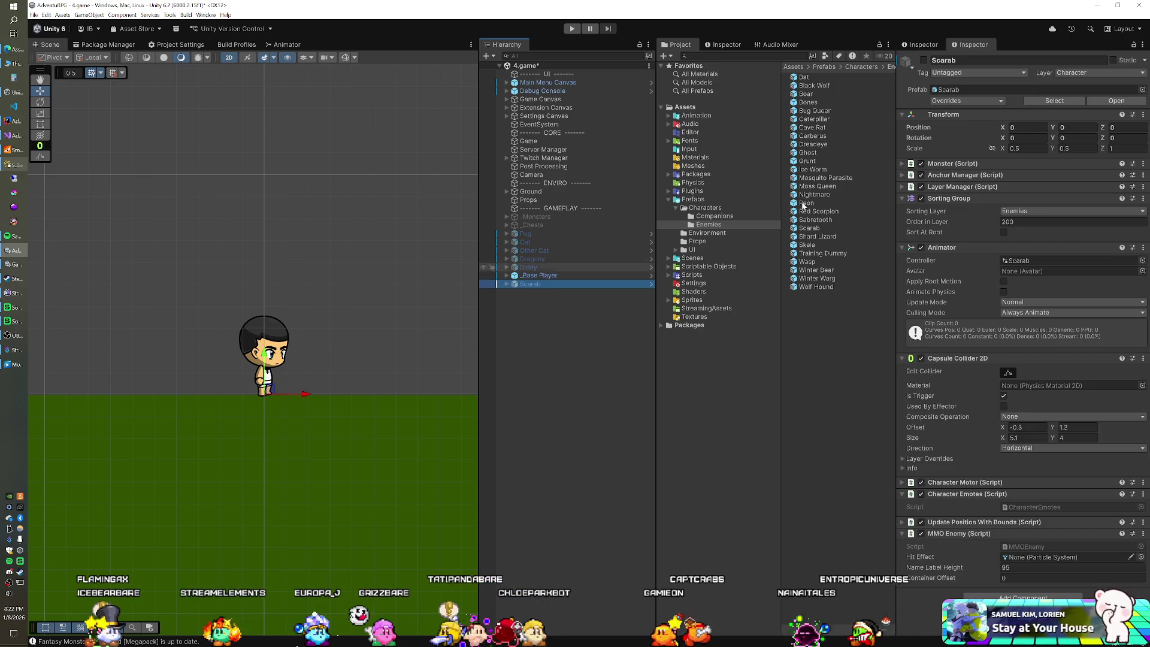
Activate the Scarab and move it right of the player to X 1.75.
left_click(924, 60)
left_click(548, 275)
left_click(539, 283)
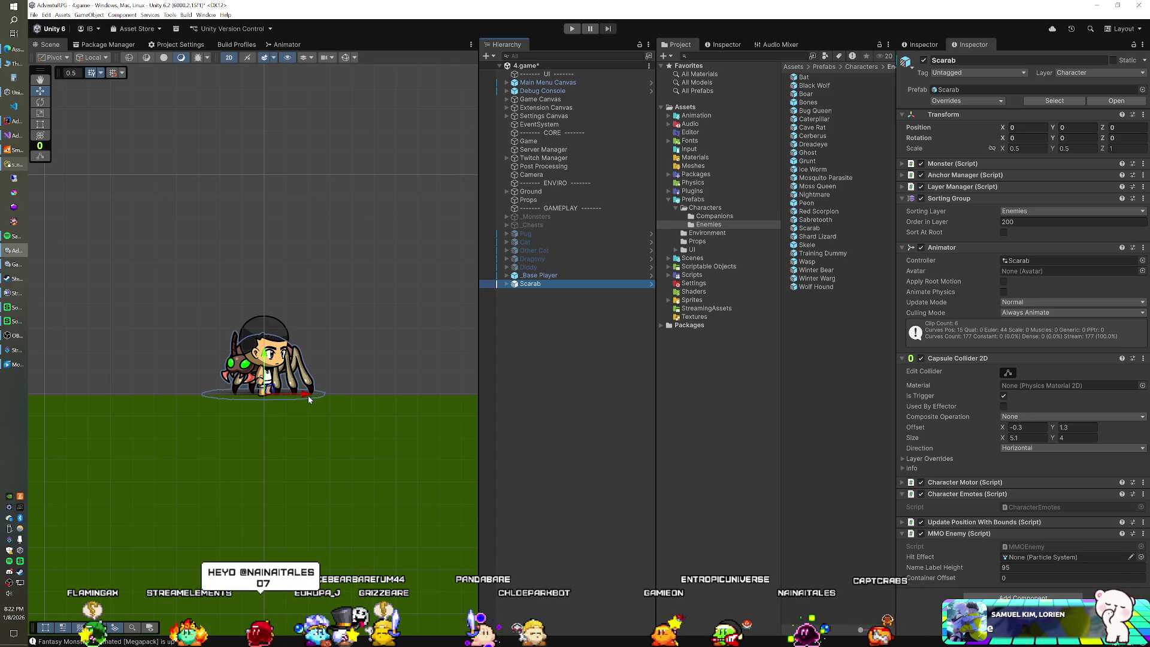
left_click_drag(308, 397, 386, 395)
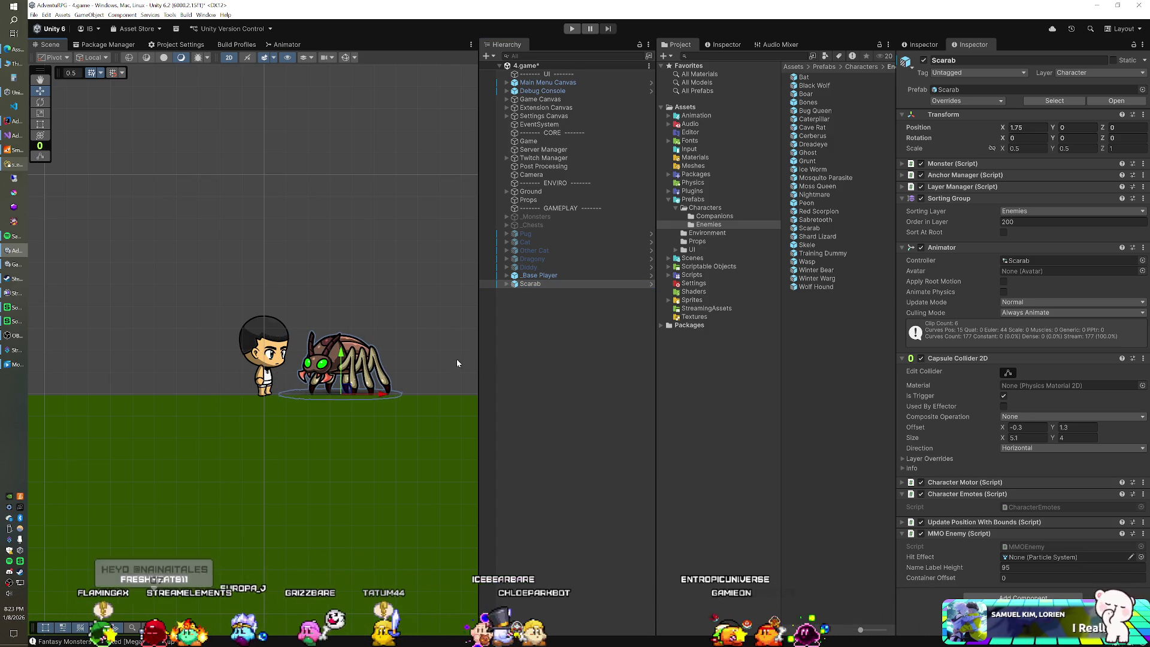
Check Scarab's X of 1.75 and save it as Scarab's offset in the enemy subtypes table.
left_click(1024, 127)
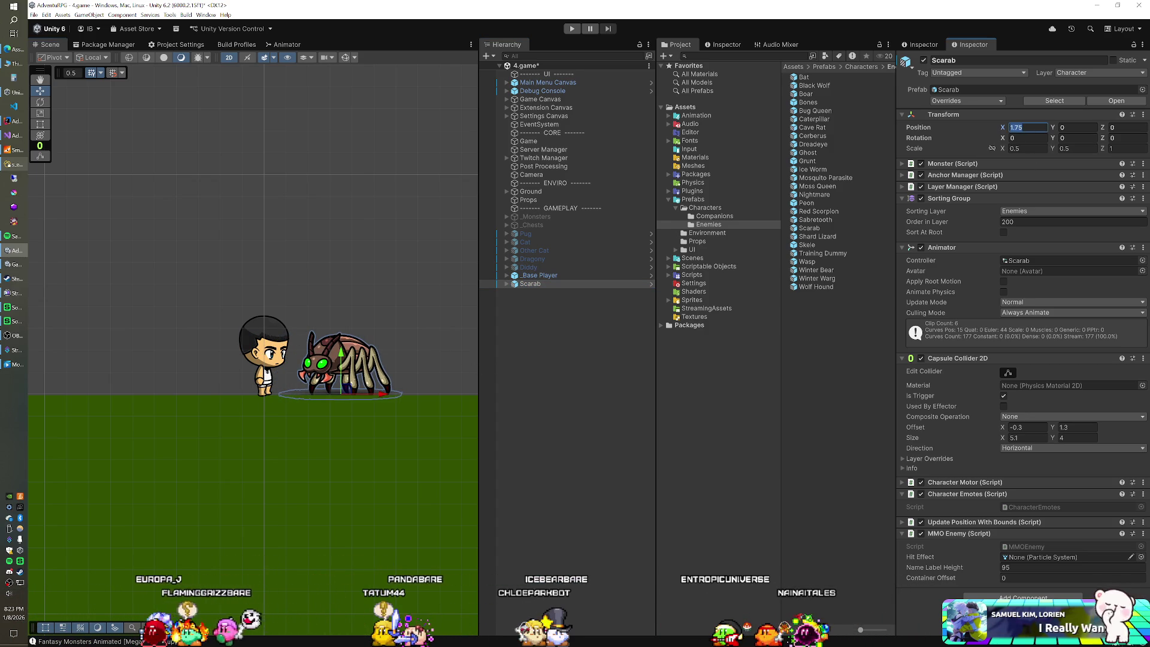
left_click(24, 177)
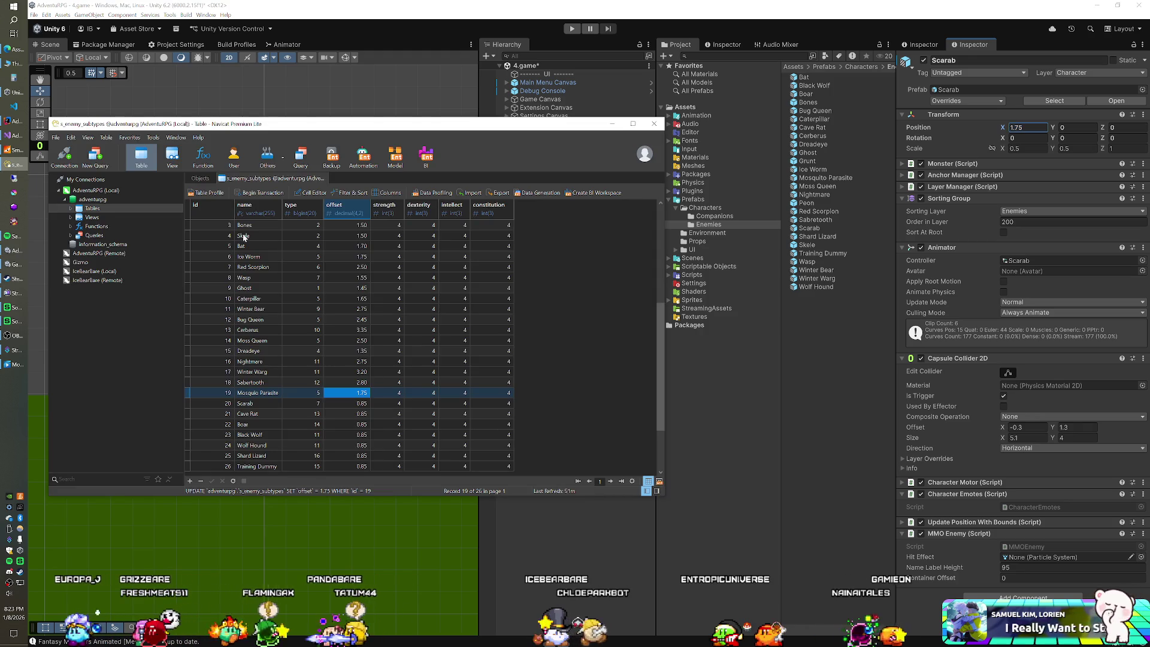
left_click(361, 402)
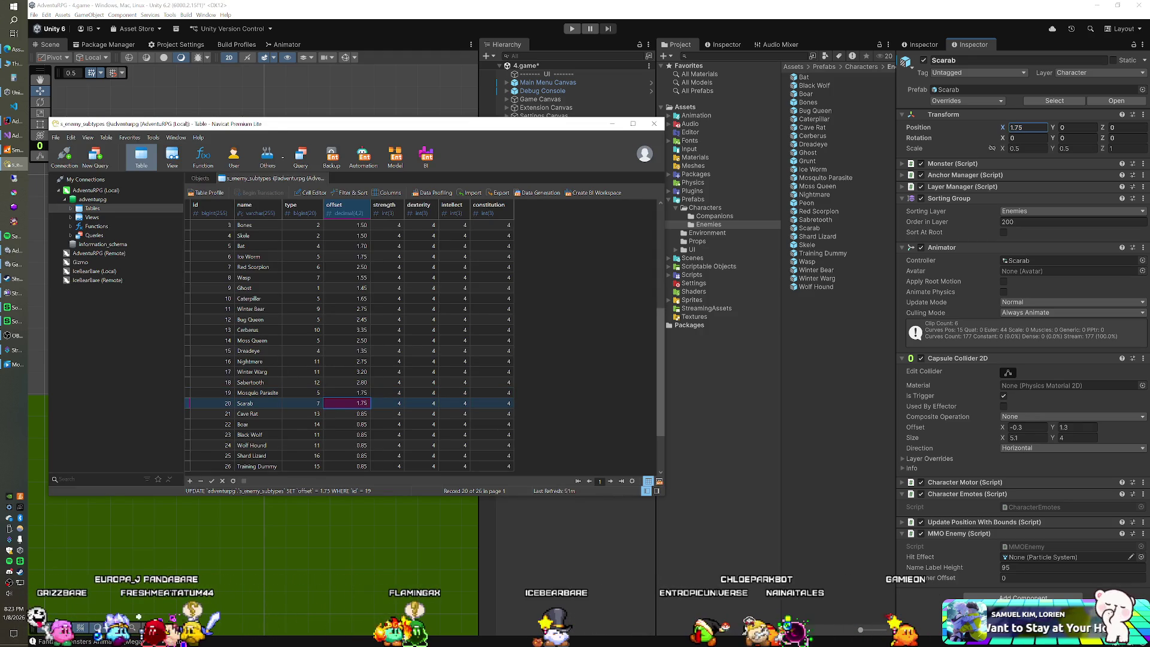
key("Return")
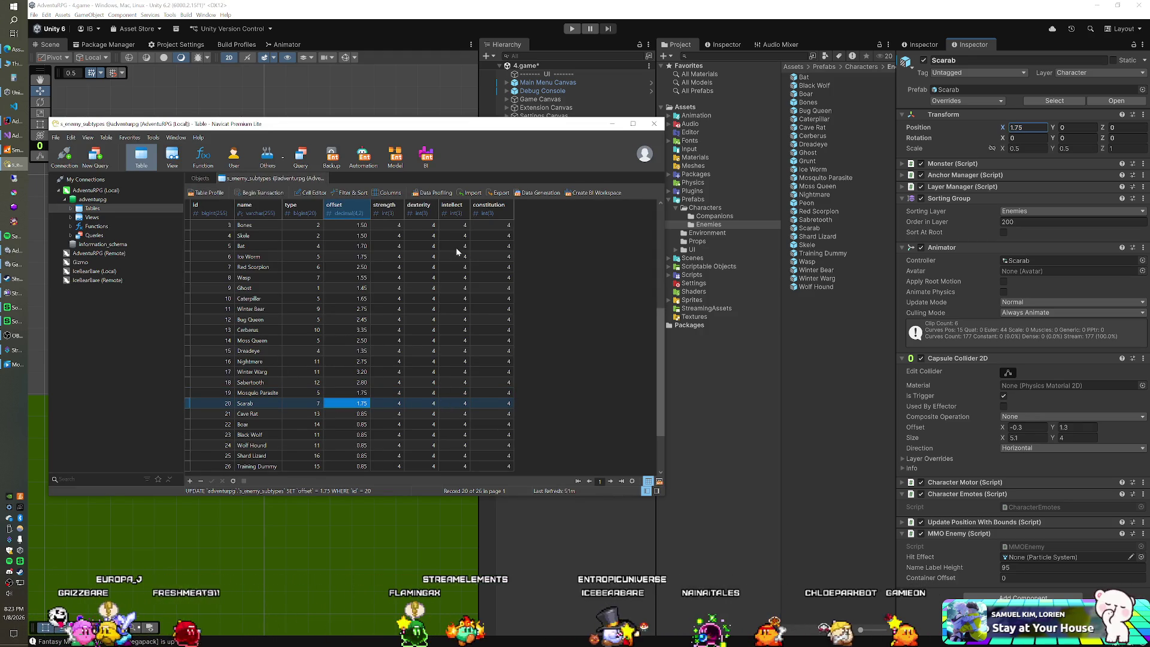
left_click(541, 30)
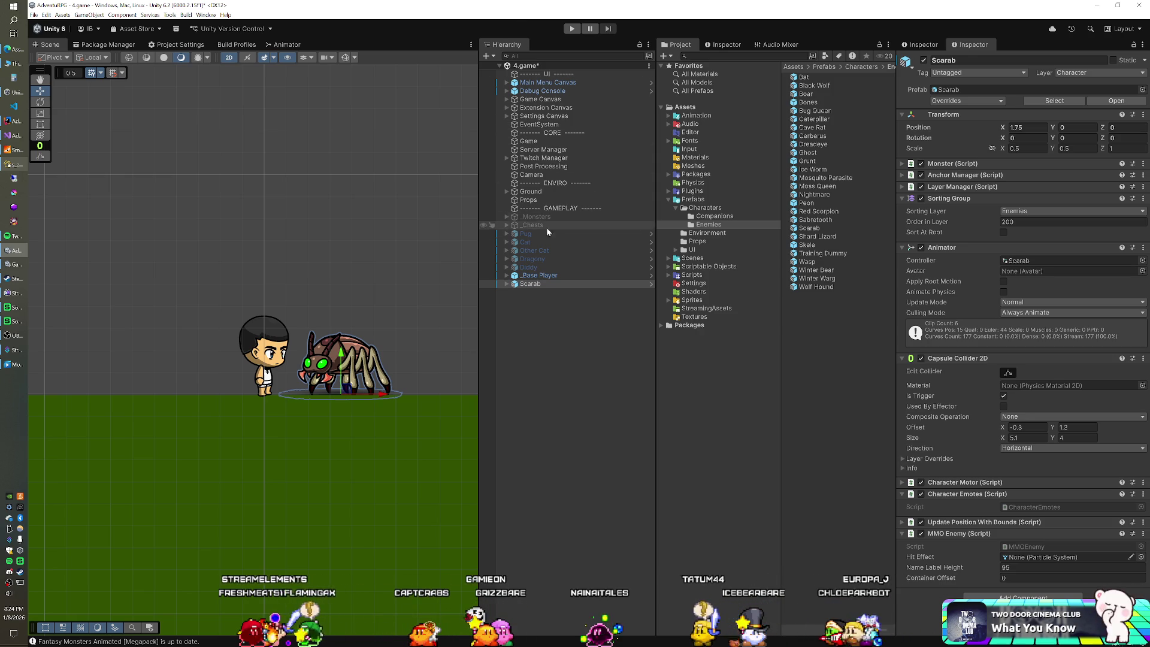
Delete the Scarab from the Unity scene.
left_click(13, 164)
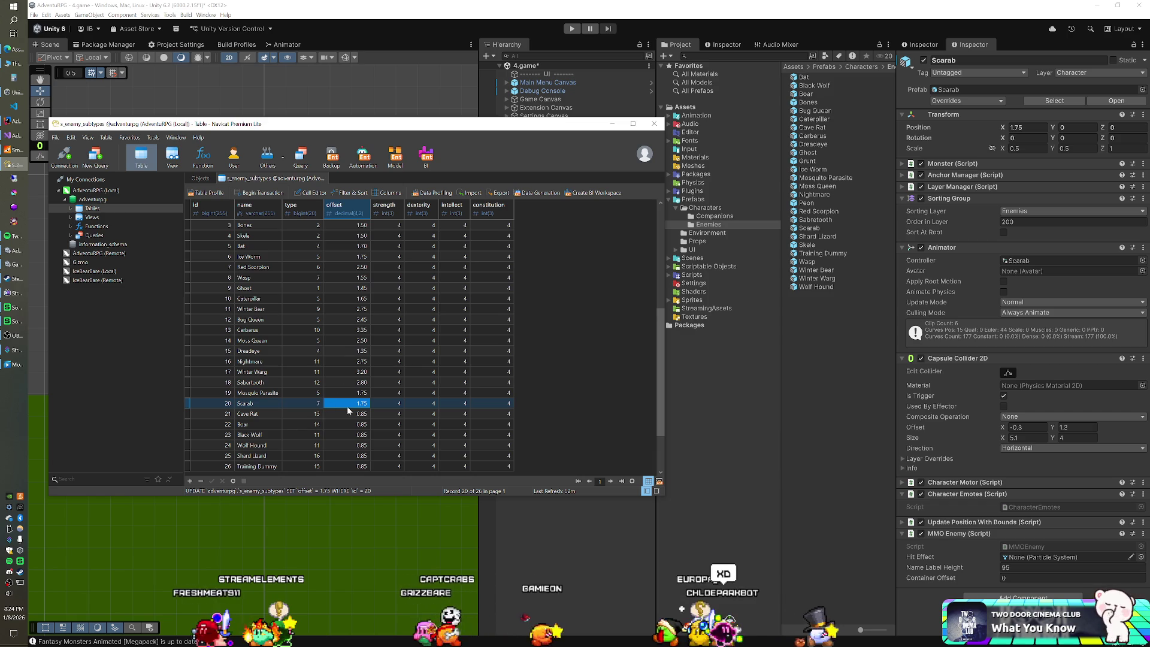
left_click(543, 24)
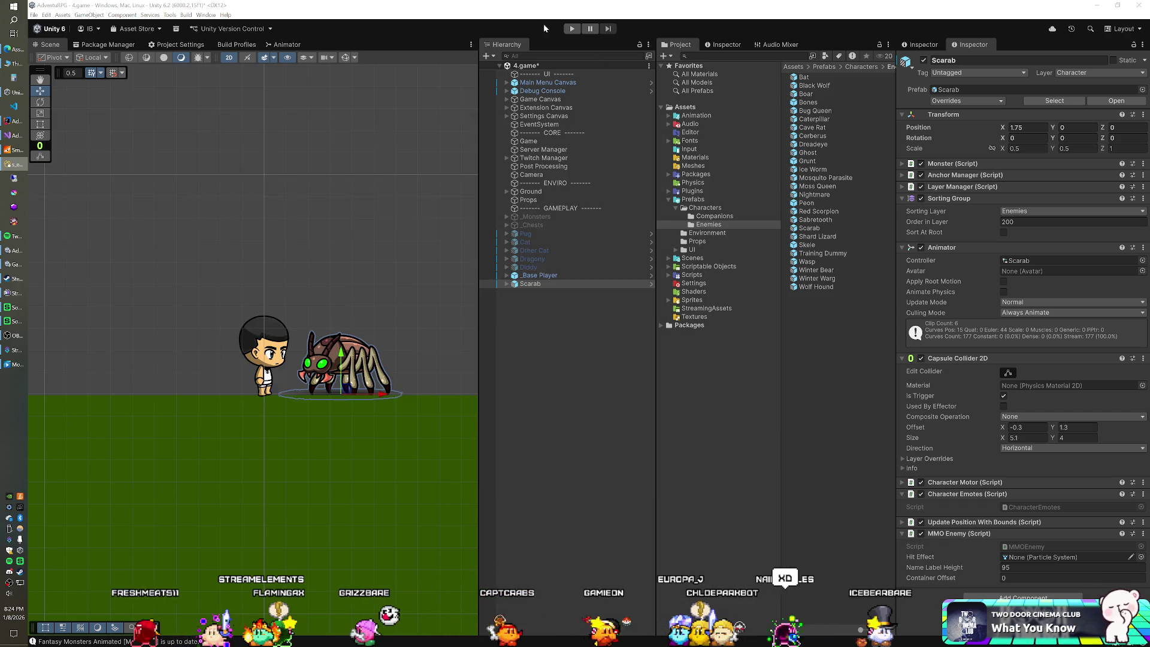
left_click(527, 276)
left_click(527, 284)
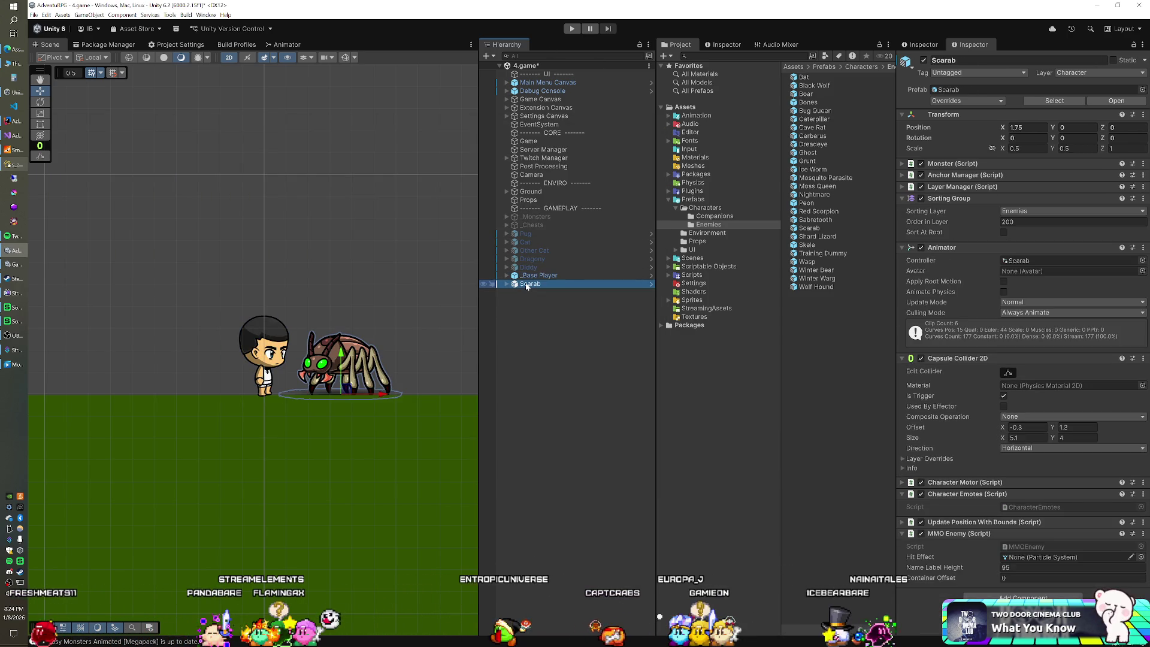
key("Delete")
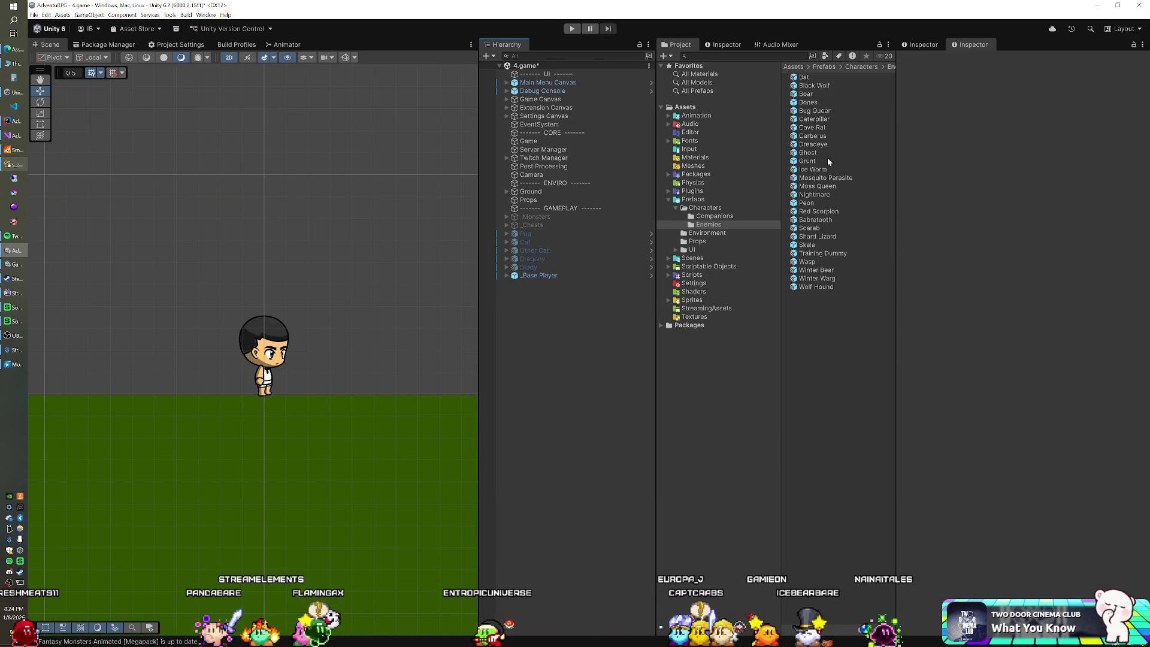
Add Cave Rat and Boar prefabs and set both positions to X 0, Y 0.
mouse_move(825, 130)
left_mouse_down()
mouse_move(557, 329)
mouse_move(622, 295)
mouse_move(566, 336)
left_mouse_up()
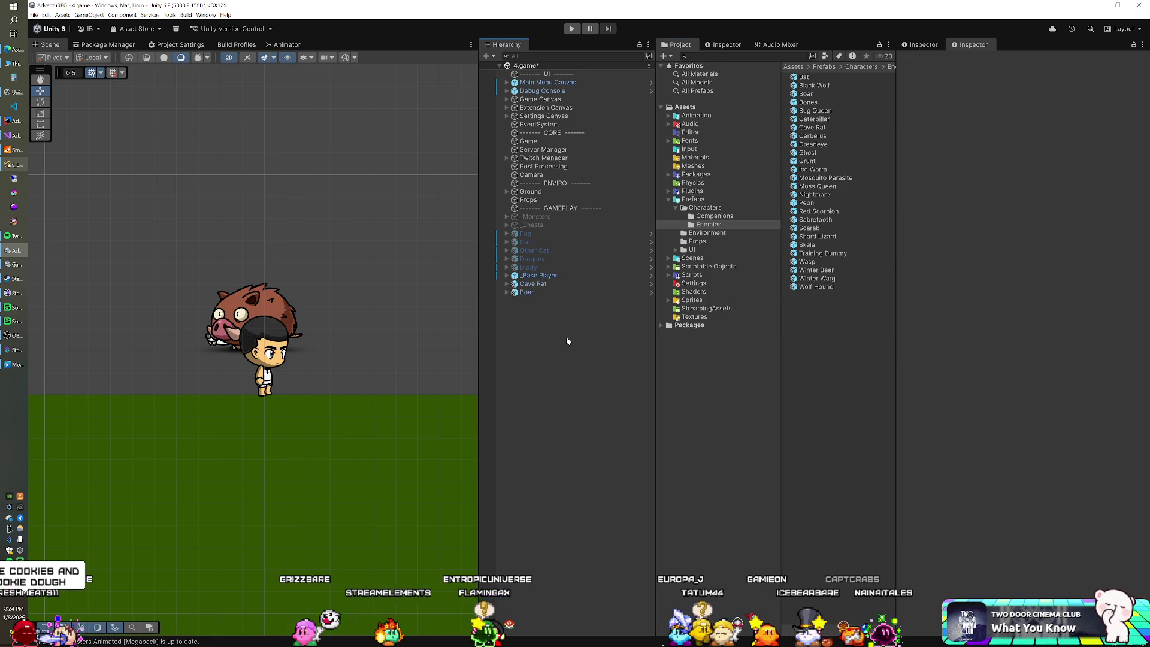
left_click(533, 283)
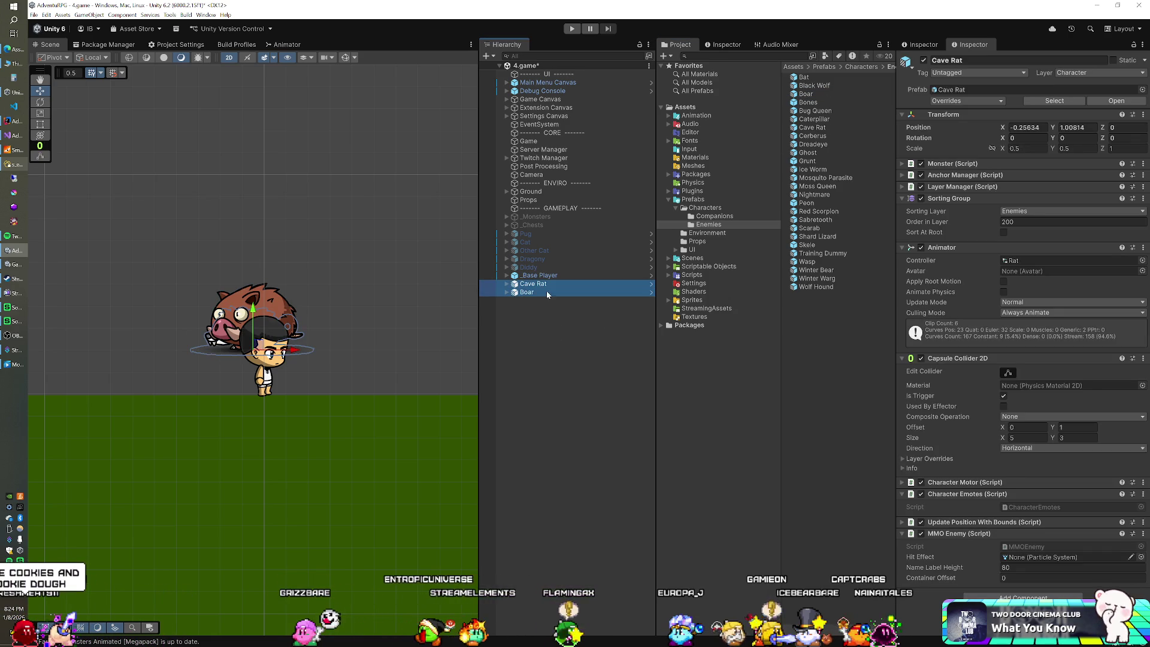
left_click(527, 292, "shift")
left_click(1027, 127)
type("0")
key("Tab")
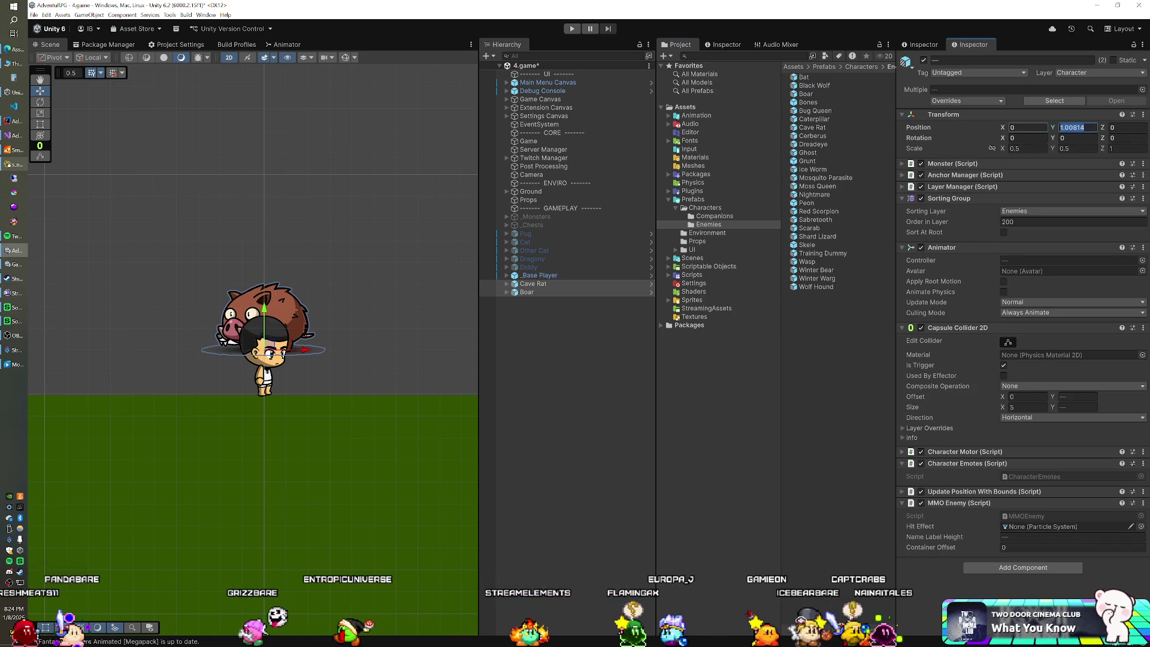
type("0")
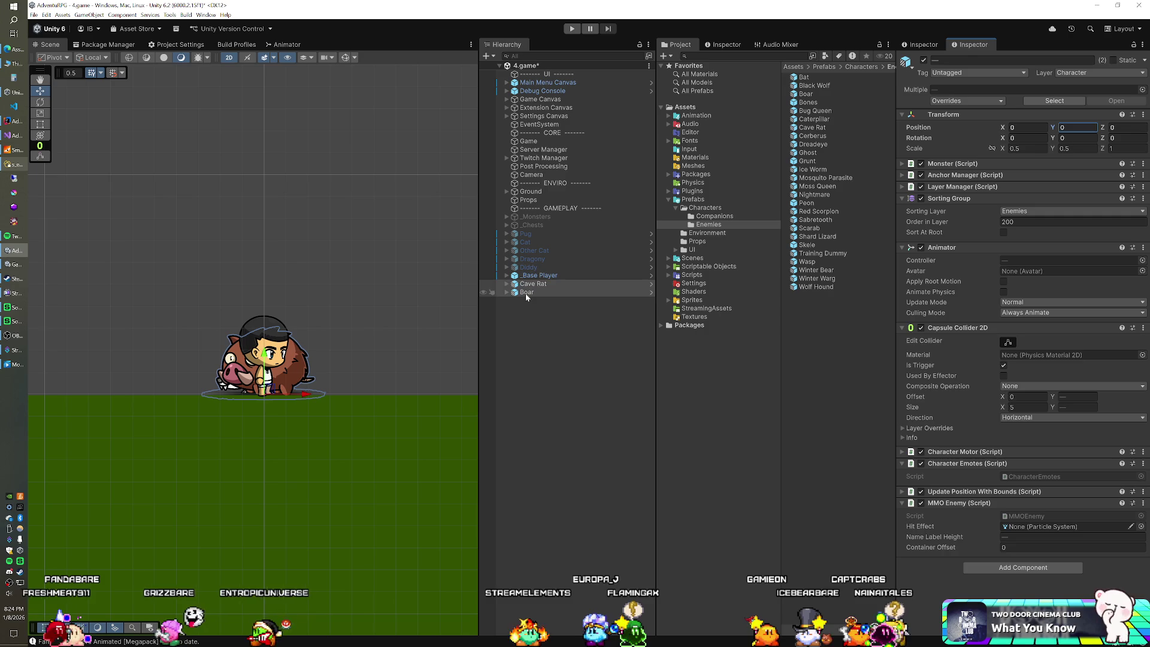
Move the Cave Rat right of the player to X 1.79.
left_click(527, 293)
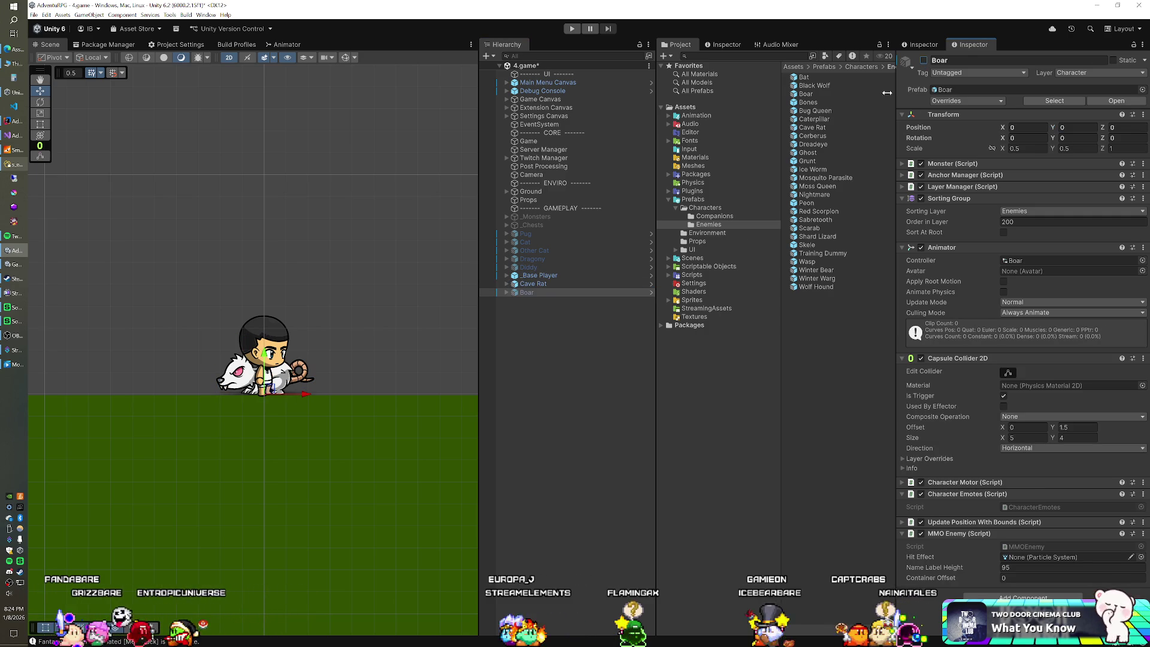
left_click(530, 285)
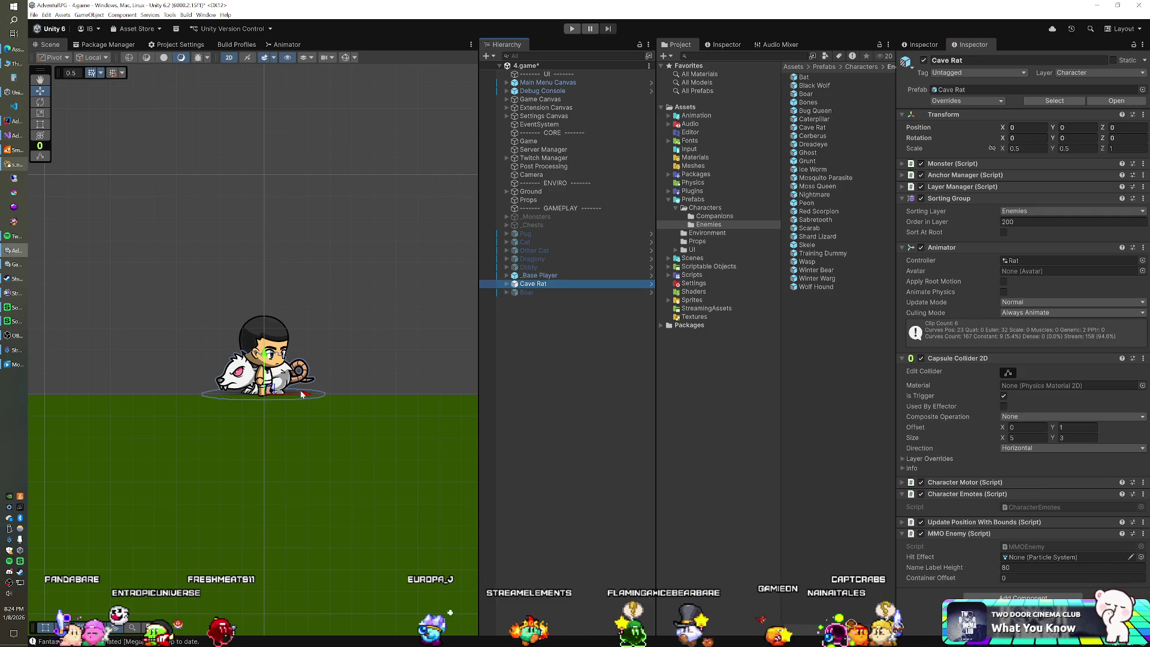
left_click_drag(302, 394, 382, 393)
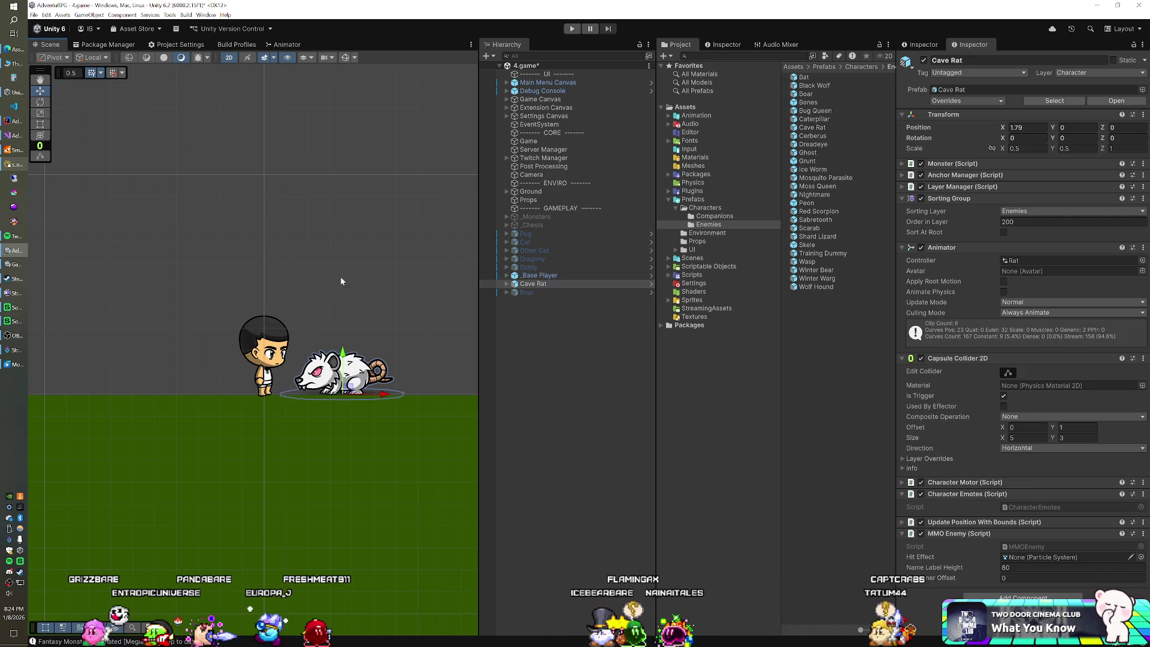
left_click(14, 164)
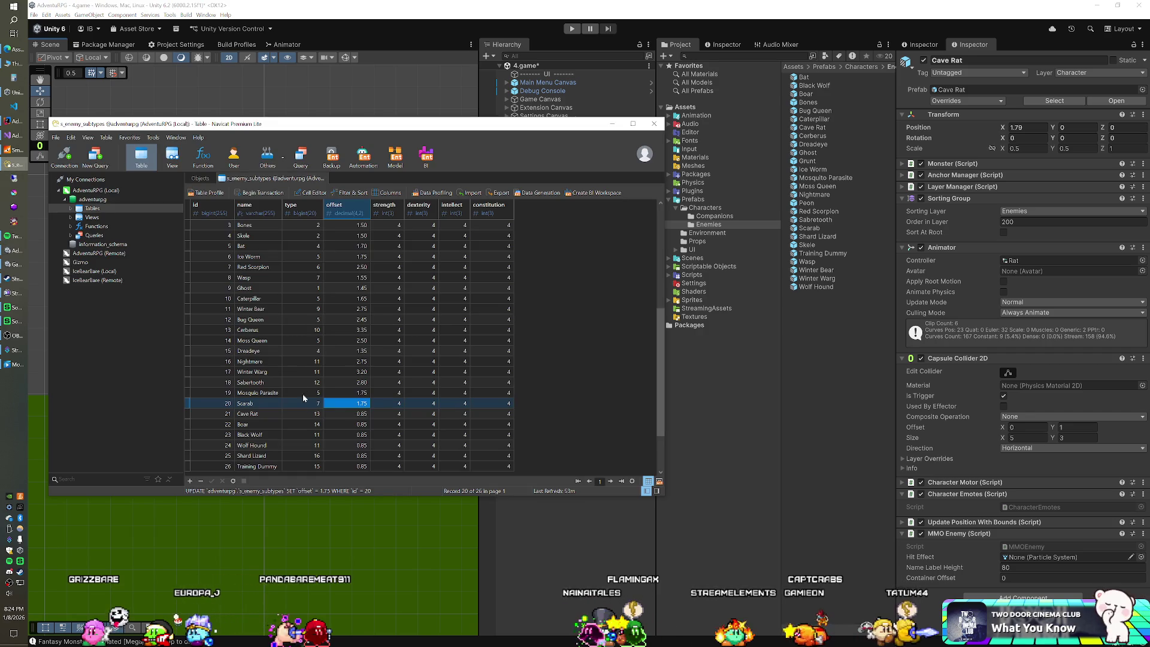
Save Cave Rat's offset as 1.8 in the enemy subtypes table.
type("1.8")
key("Return")
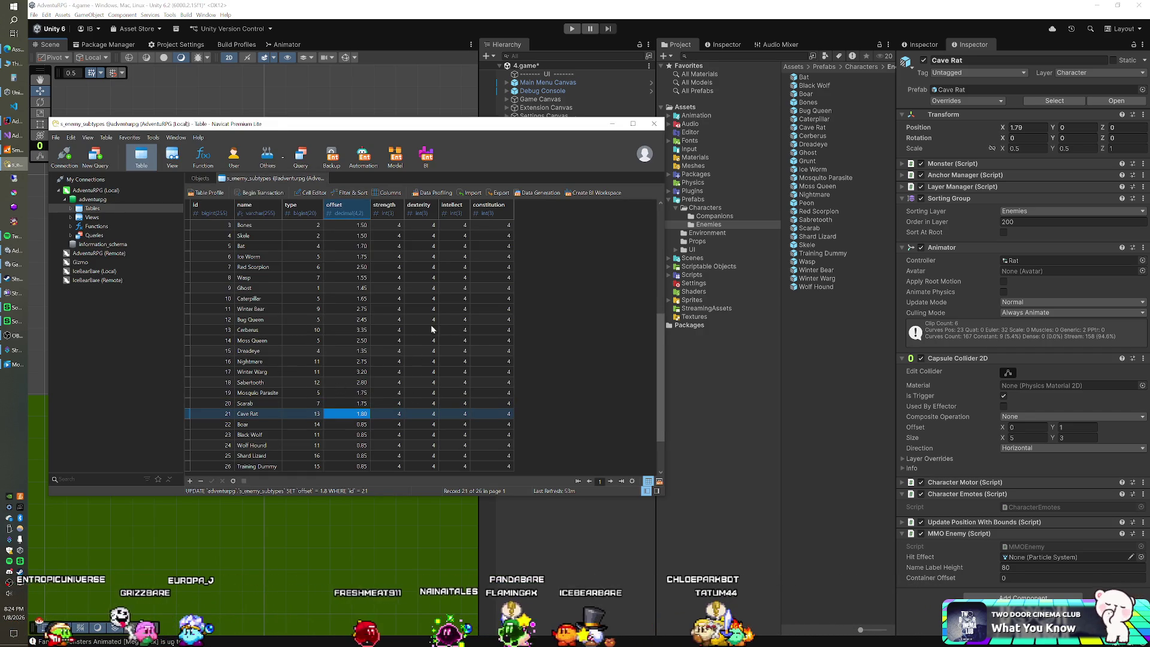
left_click(579, 67)
Delete the Cave Rat and enable the Boar in the scene.
left_click(540, 276)
left_click(538, 285)
key("Delete")
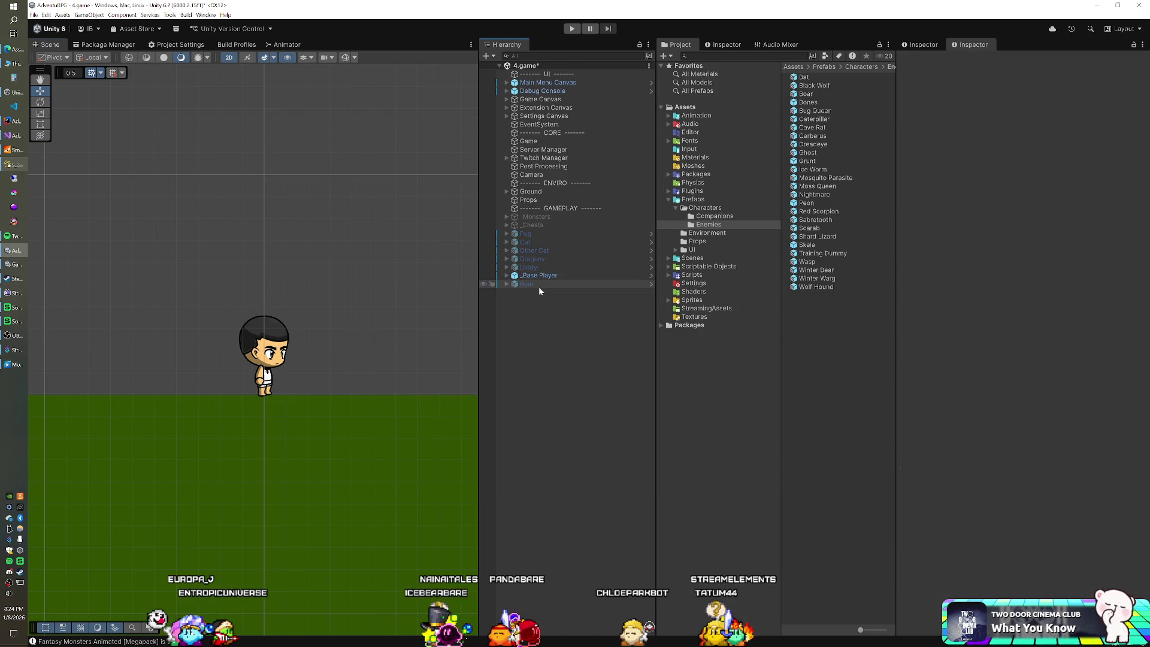
left_click(537, 284)
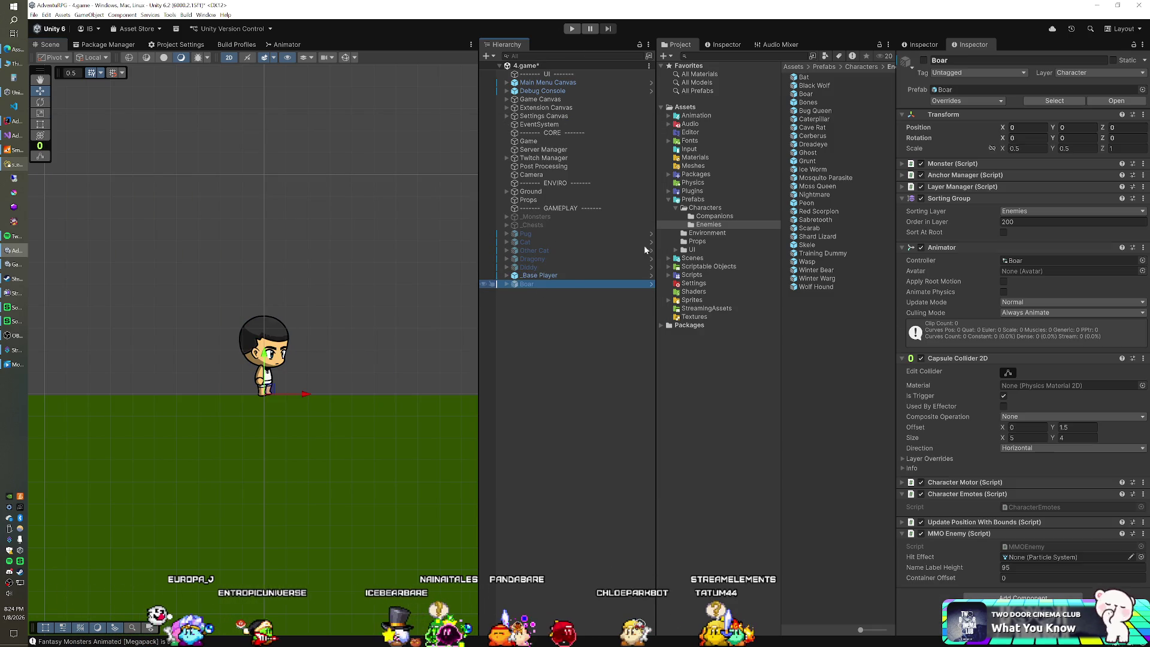
left_click(923, 61)
Move the Boar just right of the player to Position X 1.92.
left_click_drag(304, 396, 389, 395)
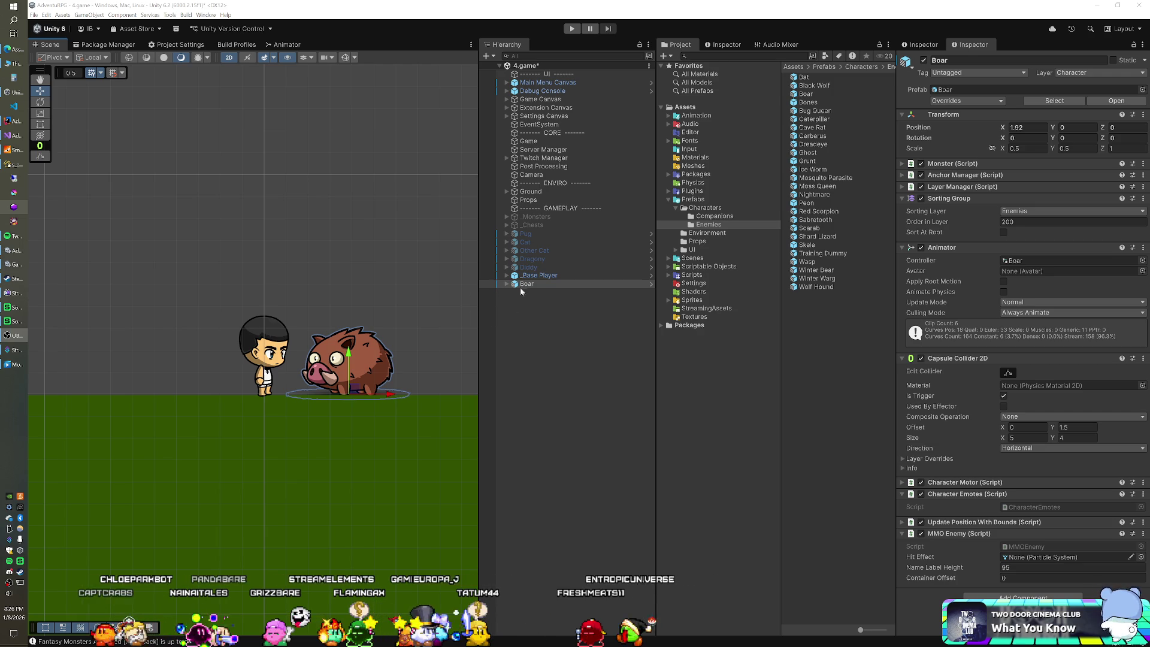
left_click(15, 167)
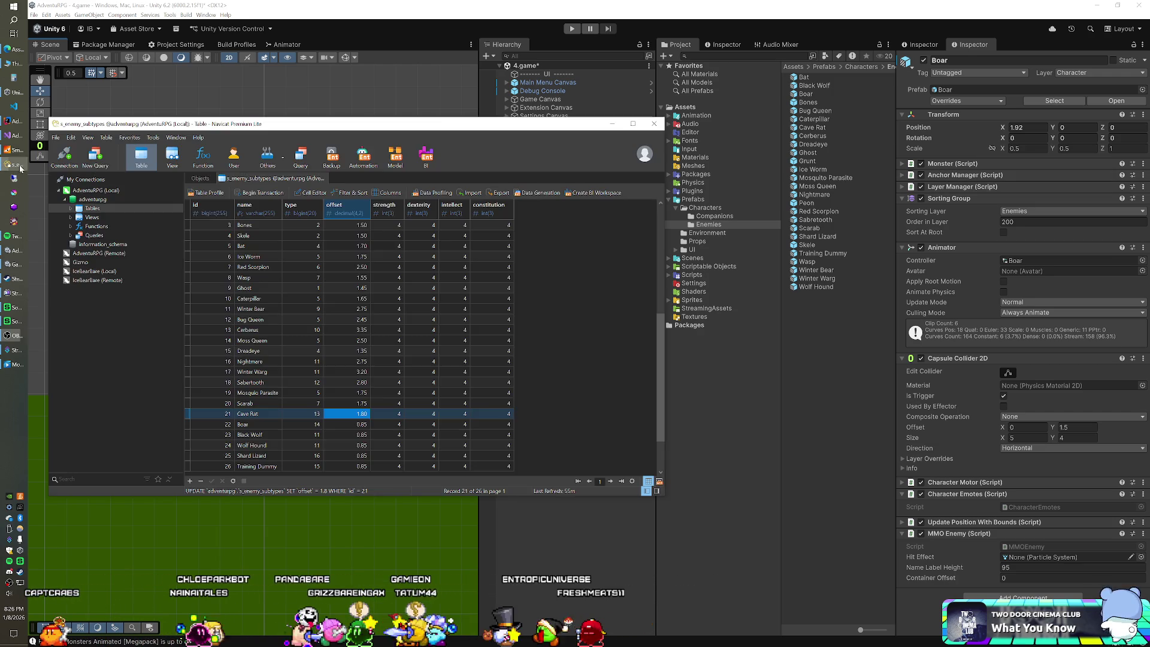
Save the Boar's offset as 1.90 in s_enemy_subtypes.
double_click(353, 426)
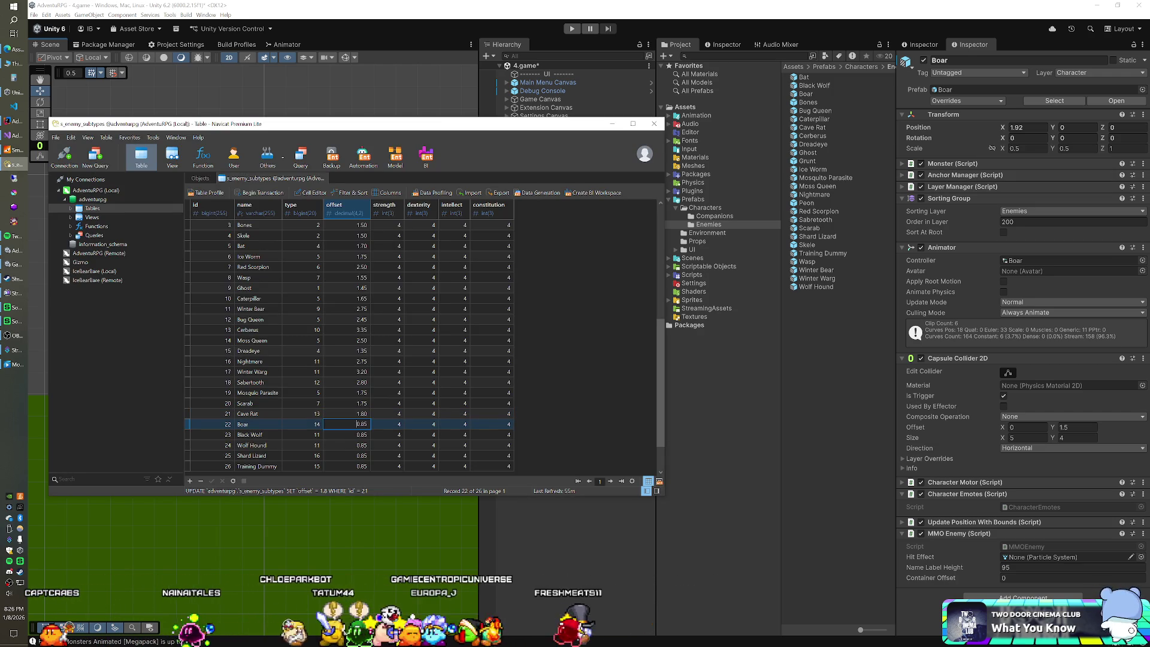
type("1.9")
key("Return")
left_click(512, 21)
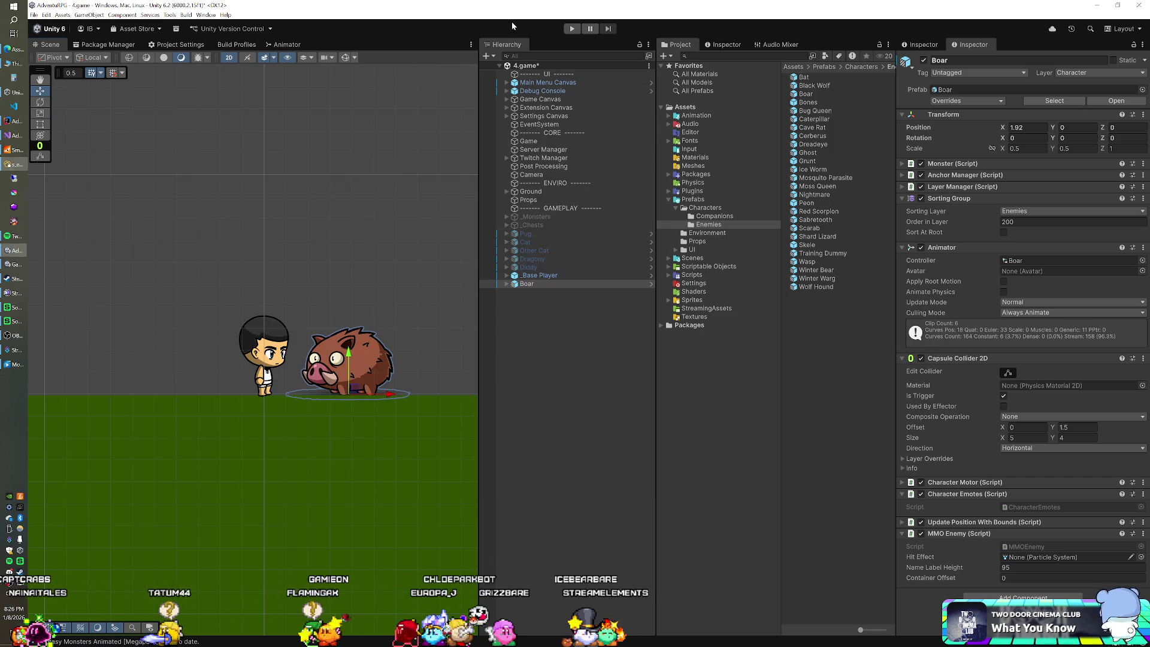
Delete the Boar from the Unity scene.
left_click(536, 275)
left_click(530, 285)
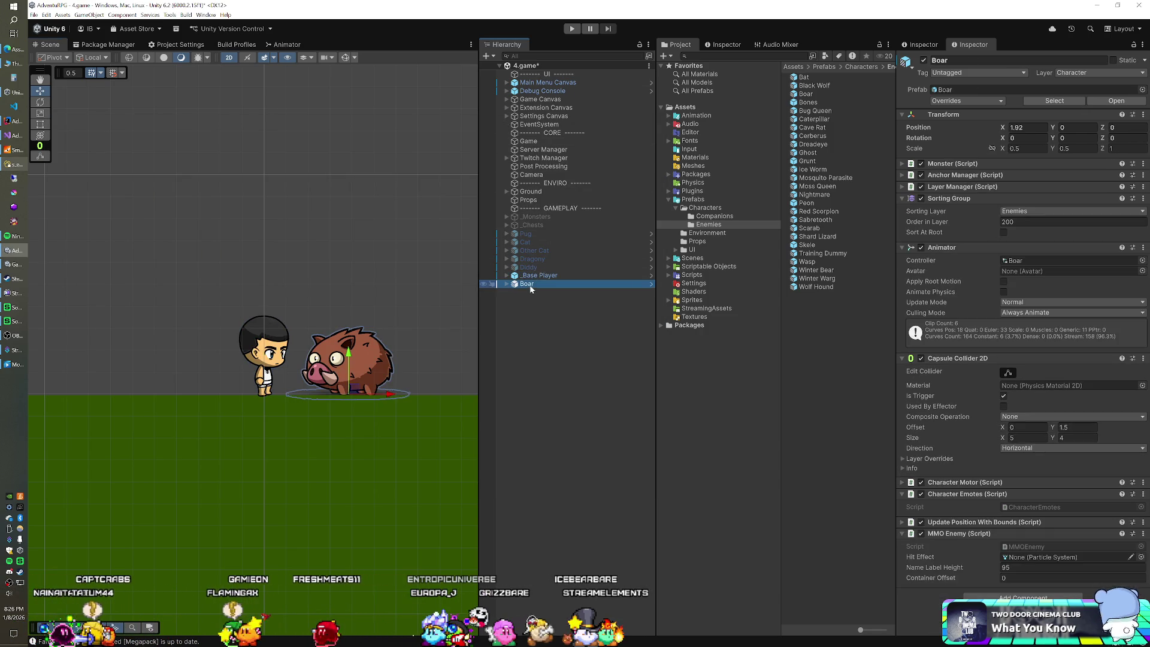
key("Delete")
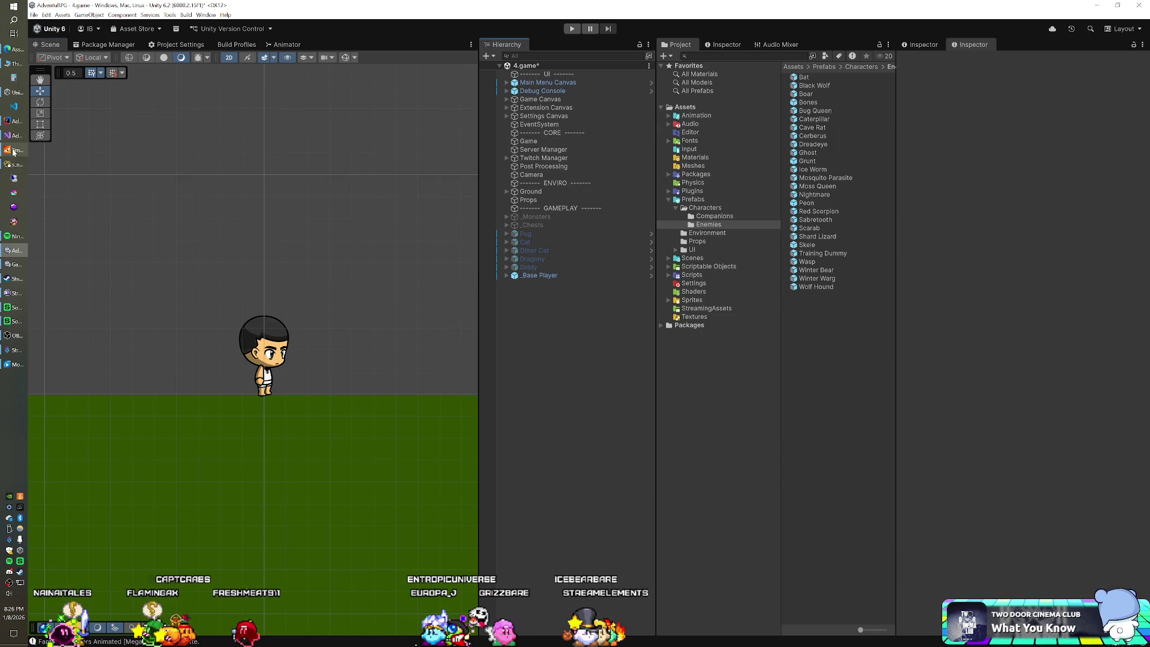
left_click(17, 167)
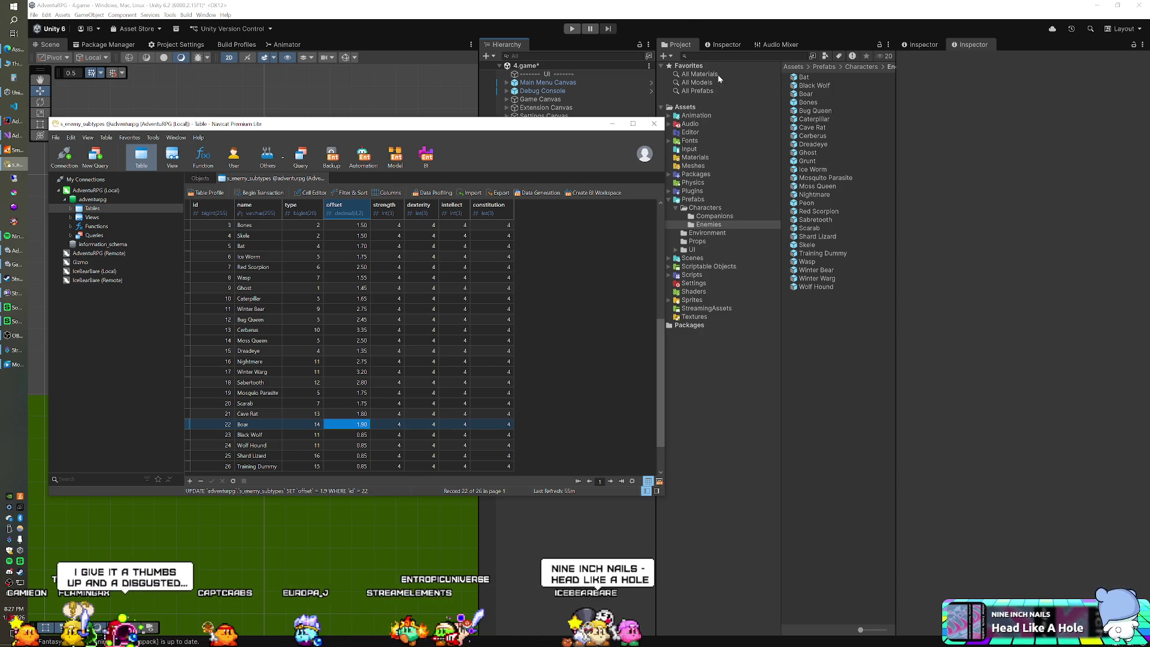
left_click(698, 20)
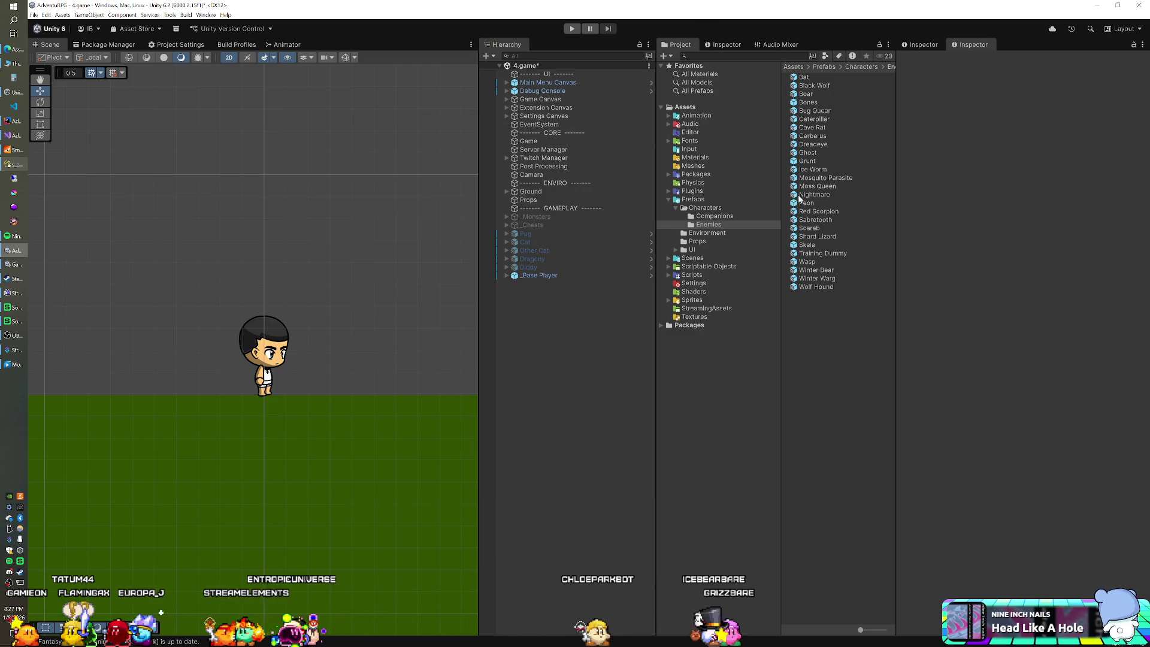
left_click(12, 168)
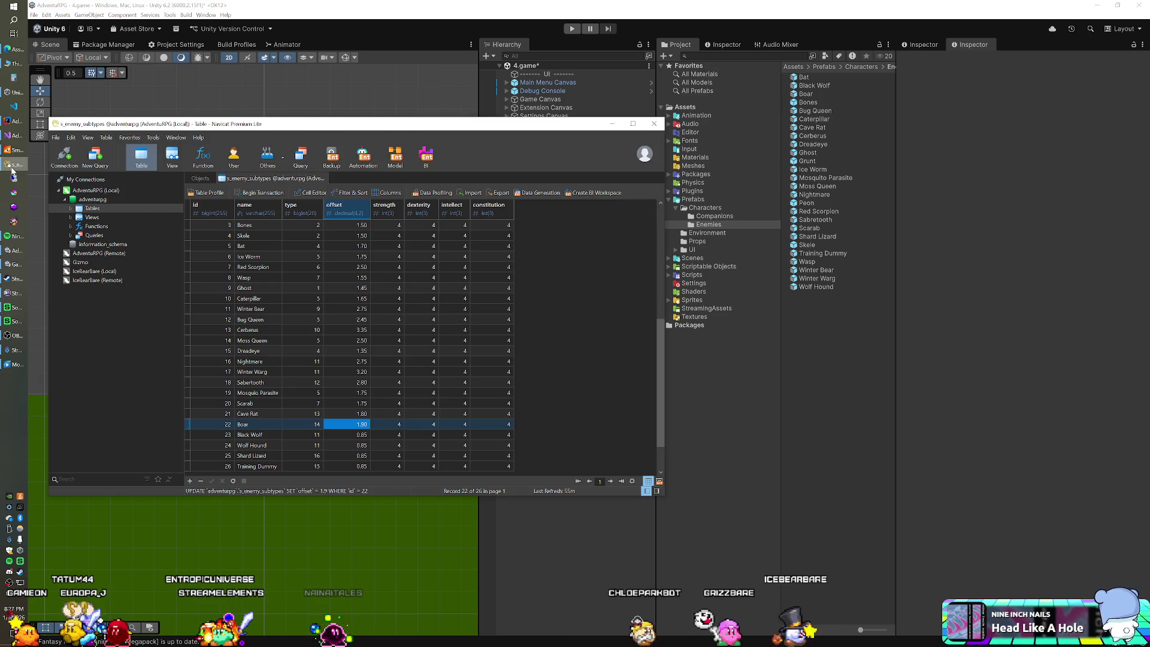
Drag the Black Wolf and Wolf Hound prefabs into the scene.
left_click(12, 169)
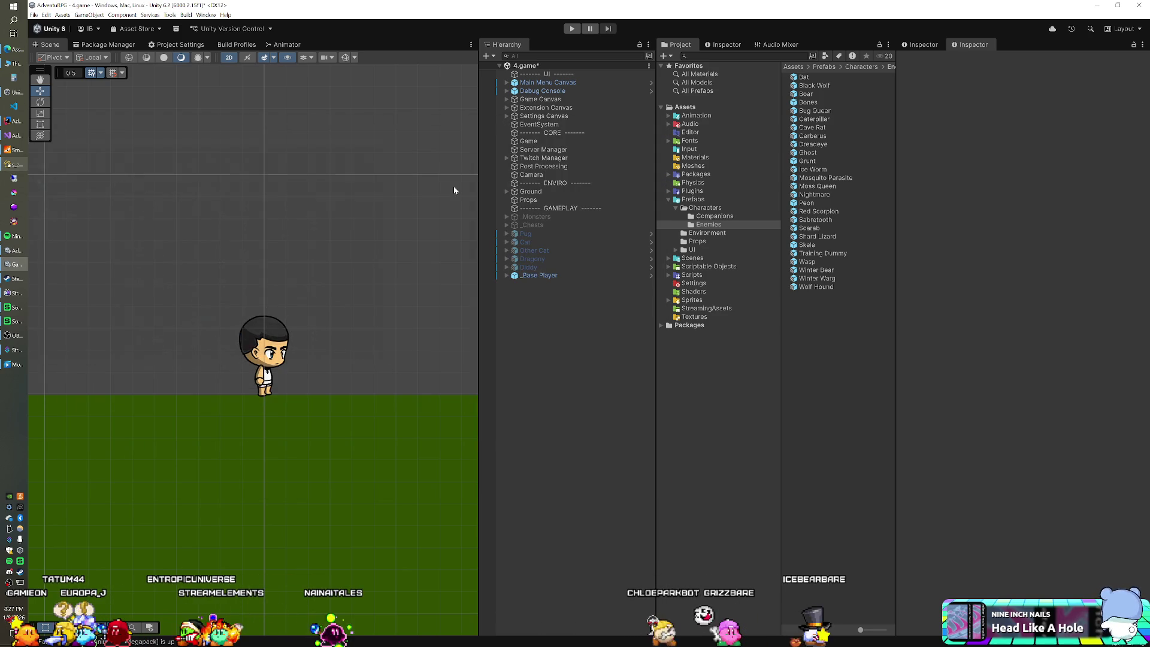
left_click(816, 87)
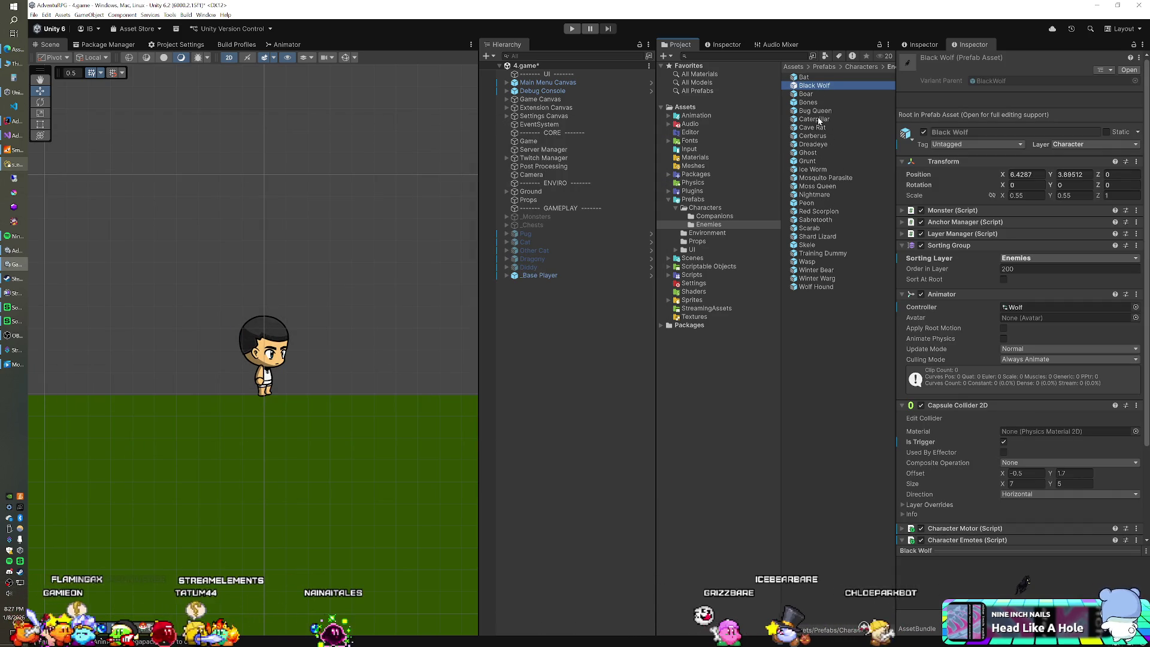
left_click(816, 286, "ctrl")
left_click_drag(815, 287, 596, 305)
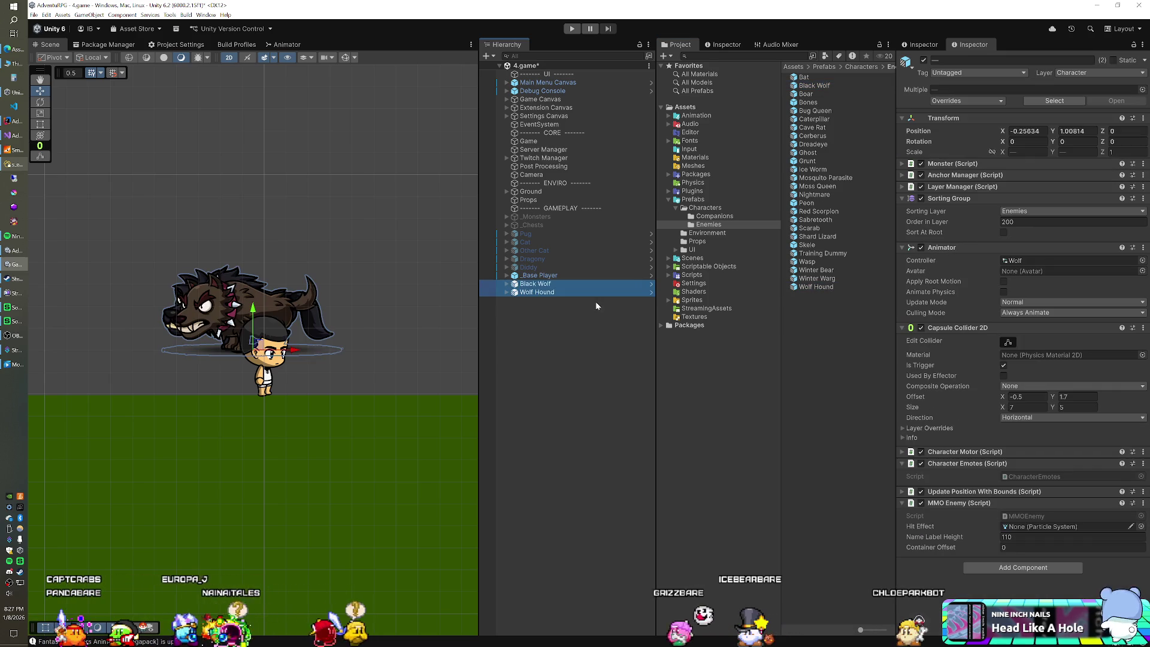
Zero both wolves' X and Y positions.
left_click(1025, 131)
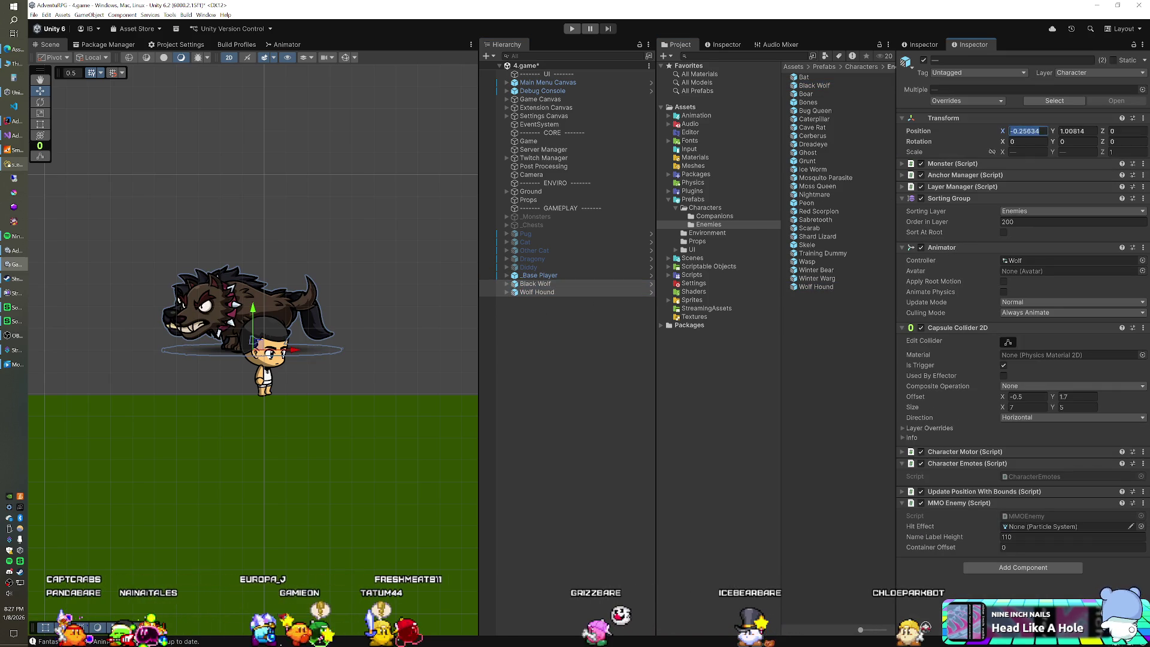
type("0")
key("Tab")
type("0")
Move the Black Wolf right of the player to X 3.
left_click(533, 293)
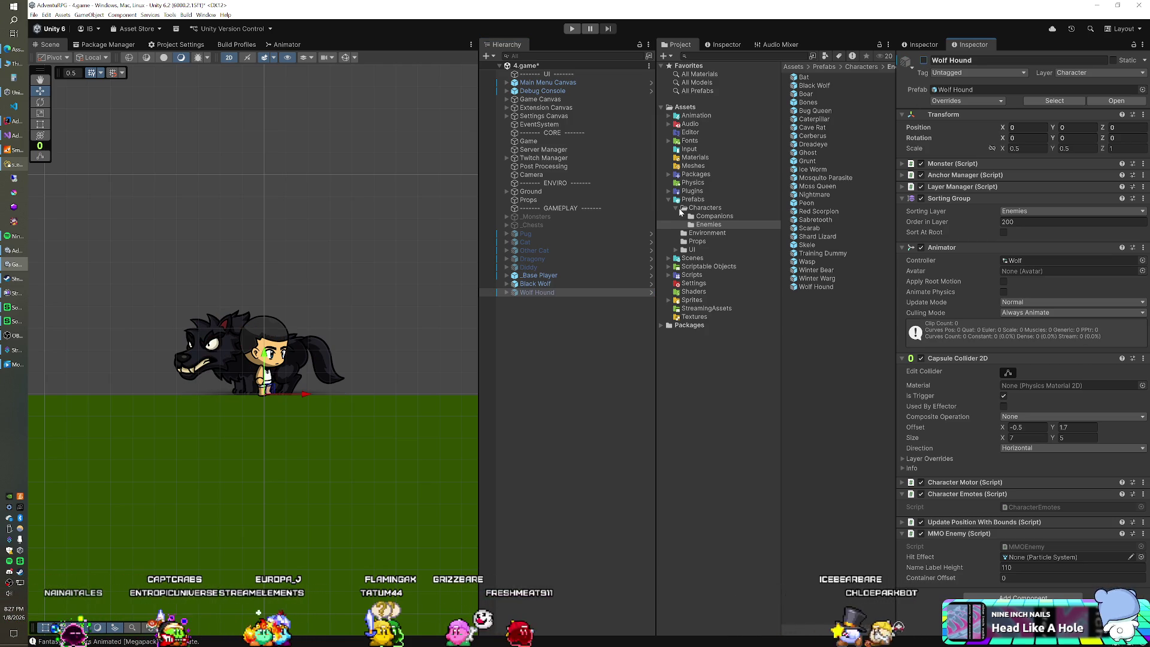
left_click(568, 284)
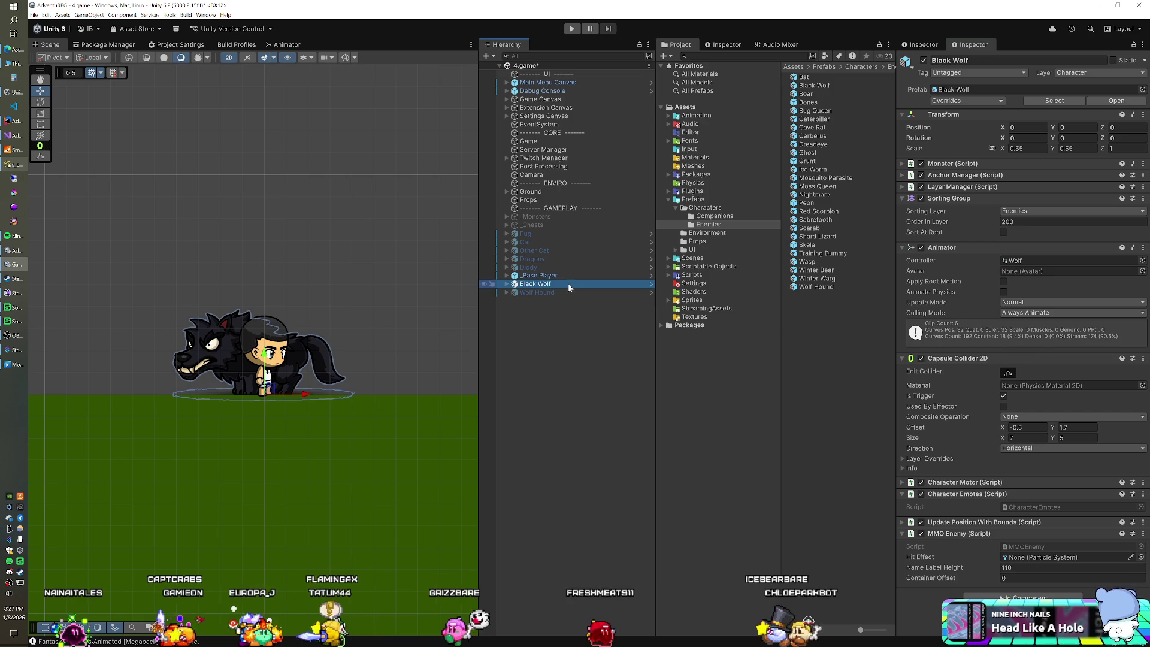
left_click_drag(306, 400, 434, 402)
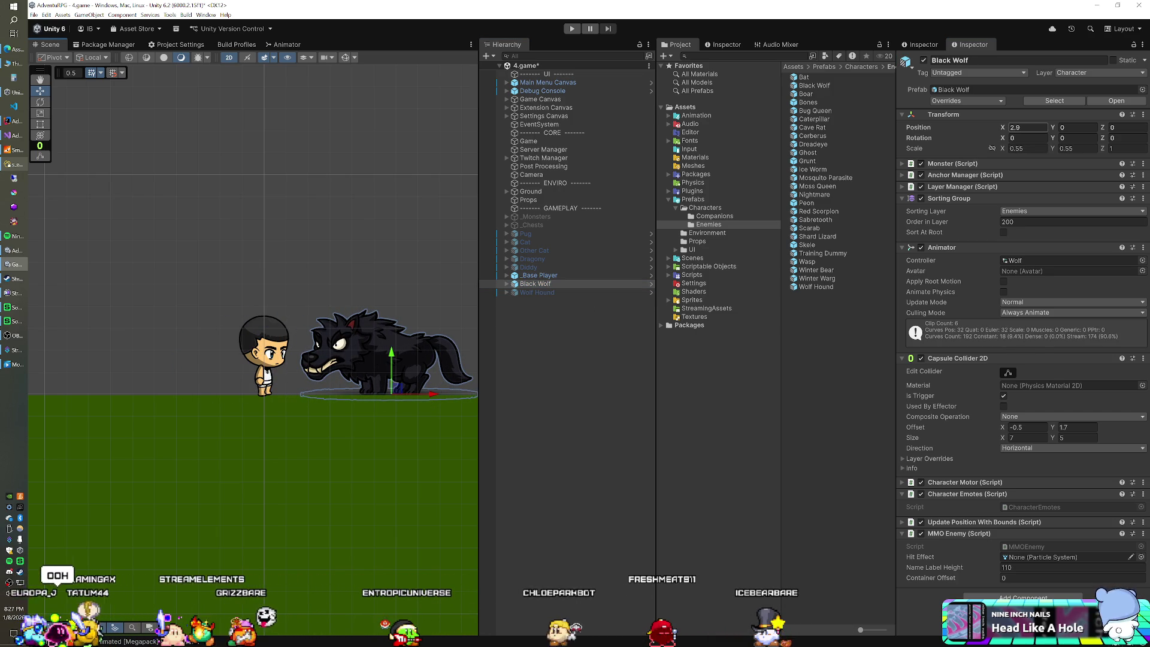
Save Black Wolf's offset as 3 in the enemy subtypes table.
type("3")
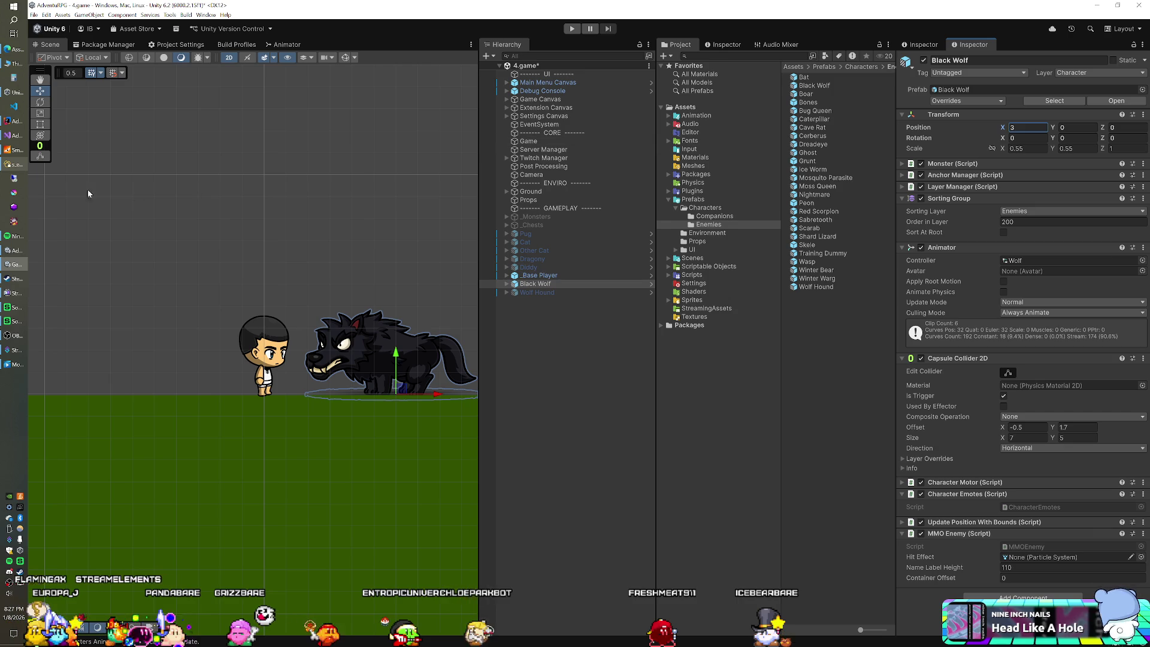
left_click(7, 163)
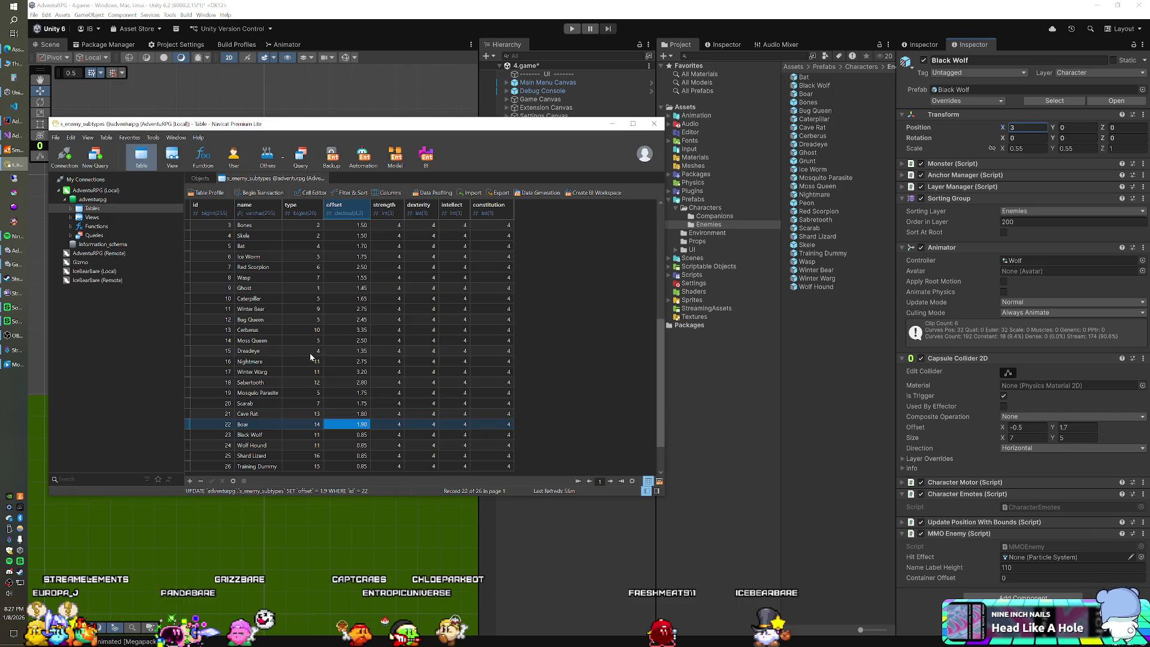
left_click(333, 439)
type("3")
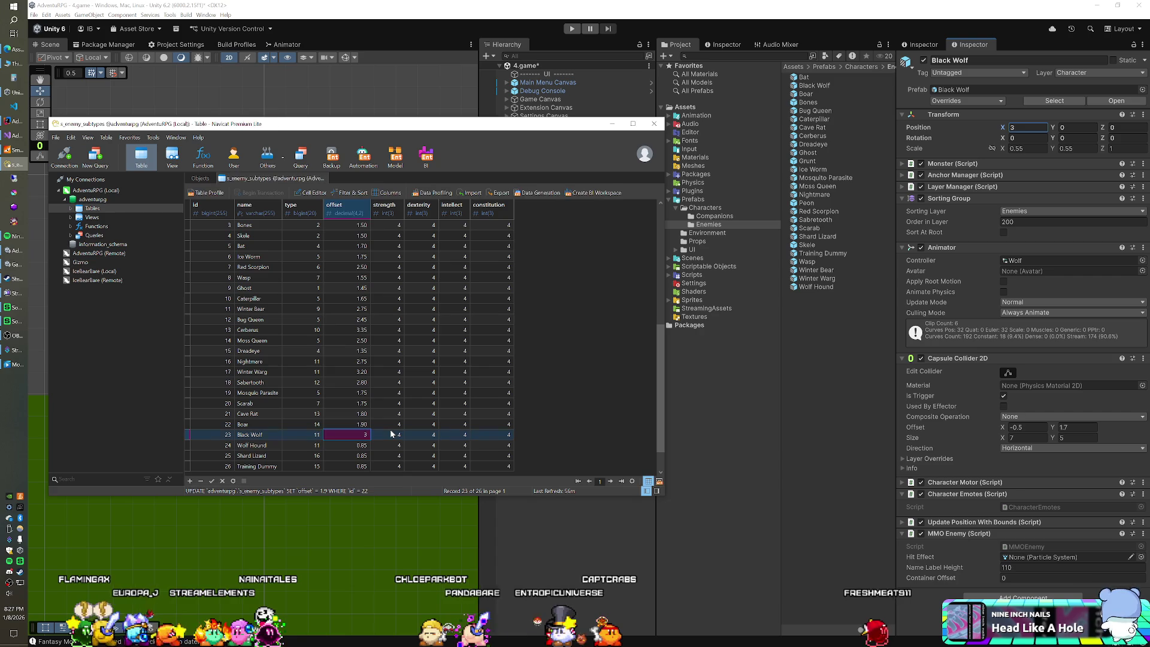
key("Return")
Delete the Black Wolf, enable the Wolf Hound and move it right of the player.
left_click(534, 25)
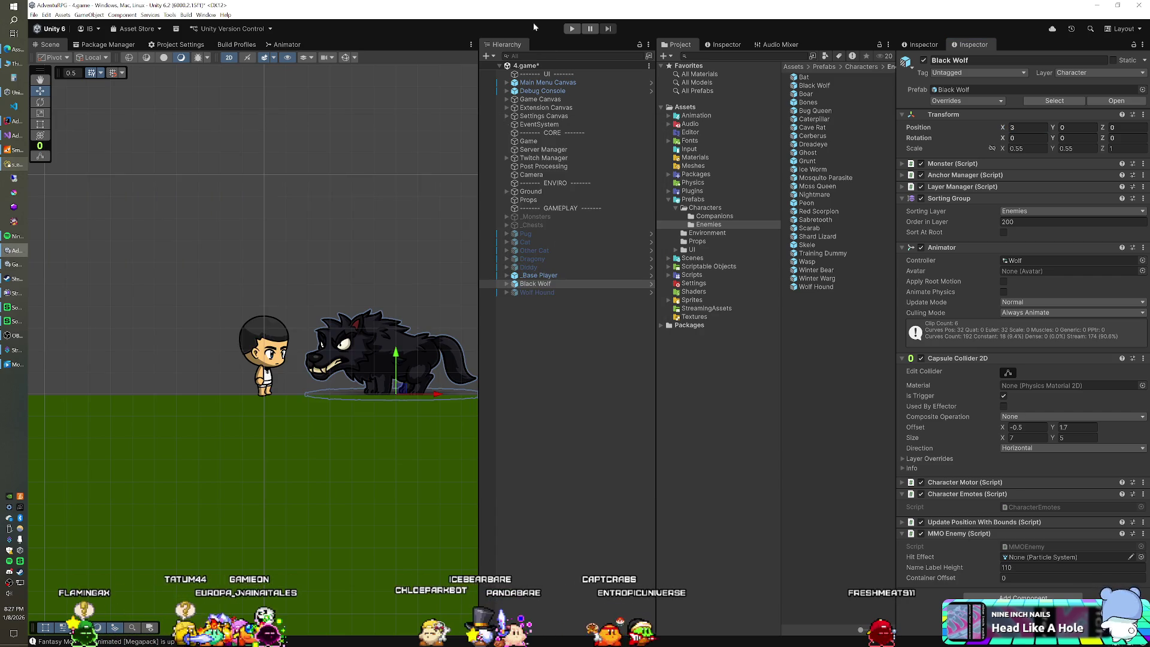
left_click(540, 283)
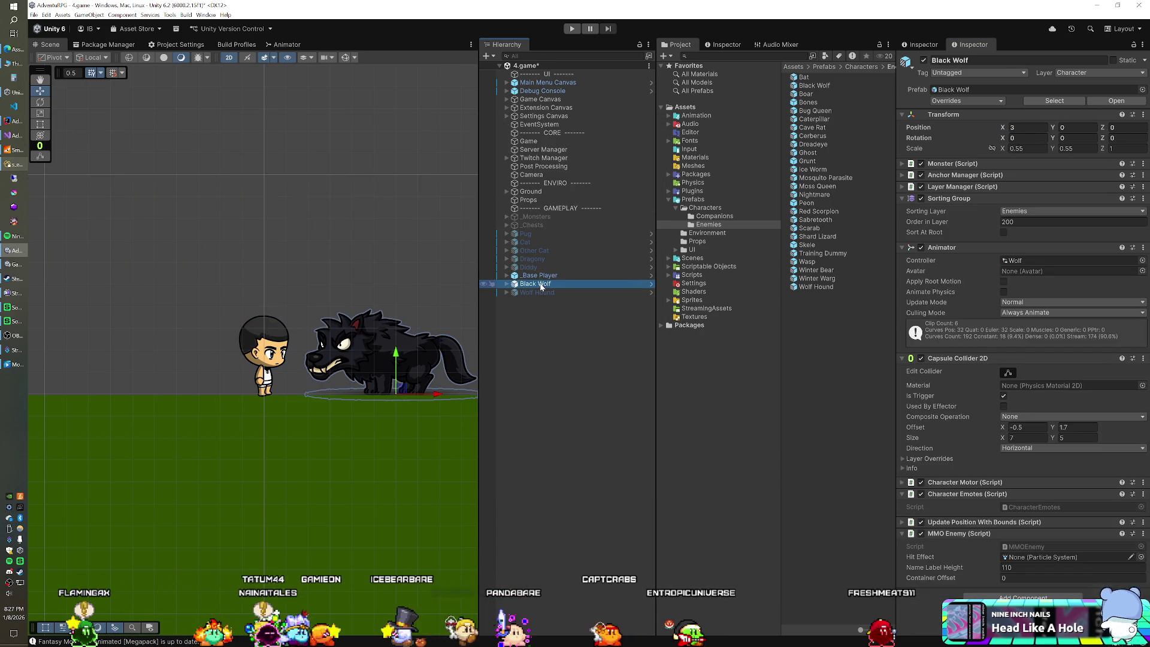
key("Delete")
left_click(540, 282)
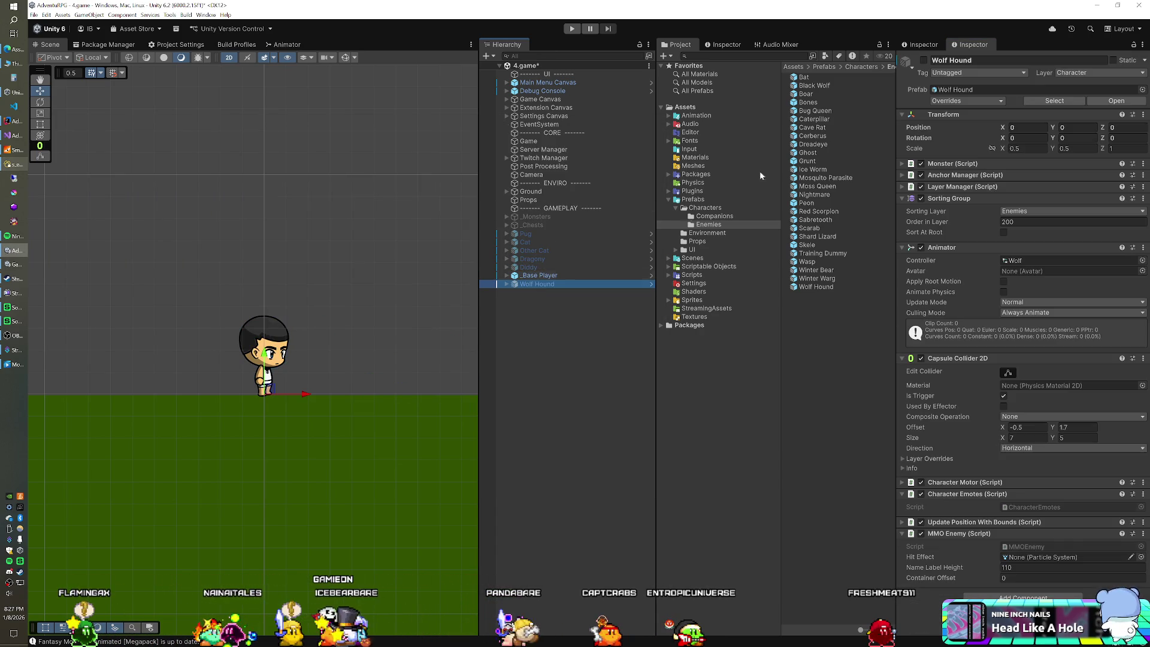
left_click(923, 60)
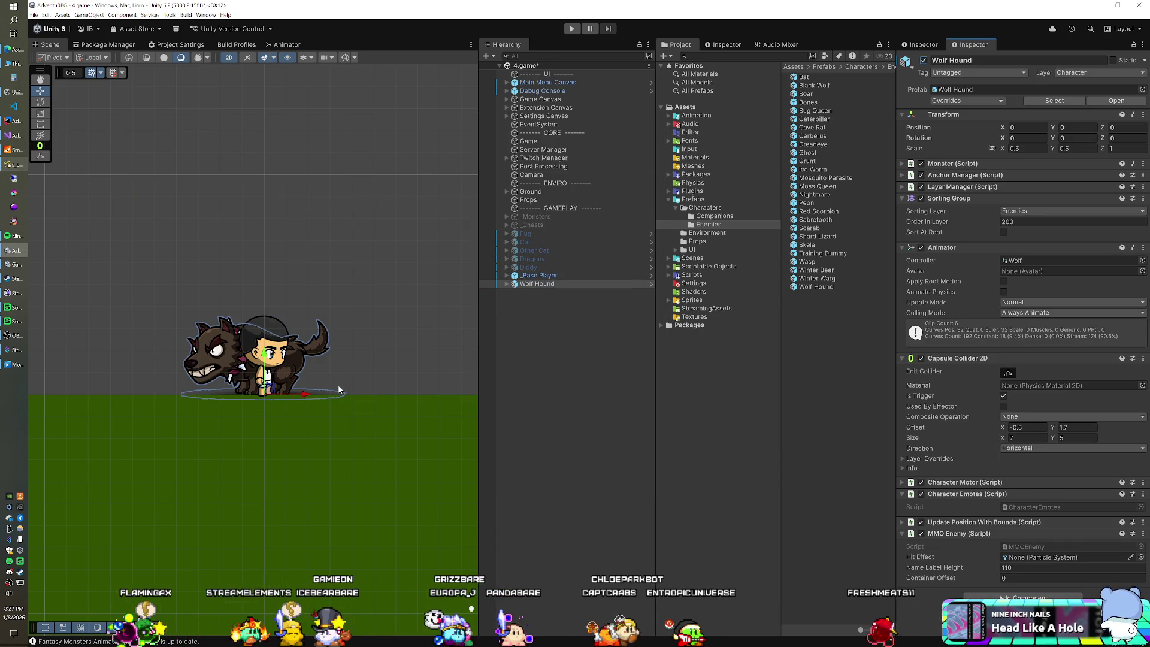
left_click_drag(307, 394, 425, 394)
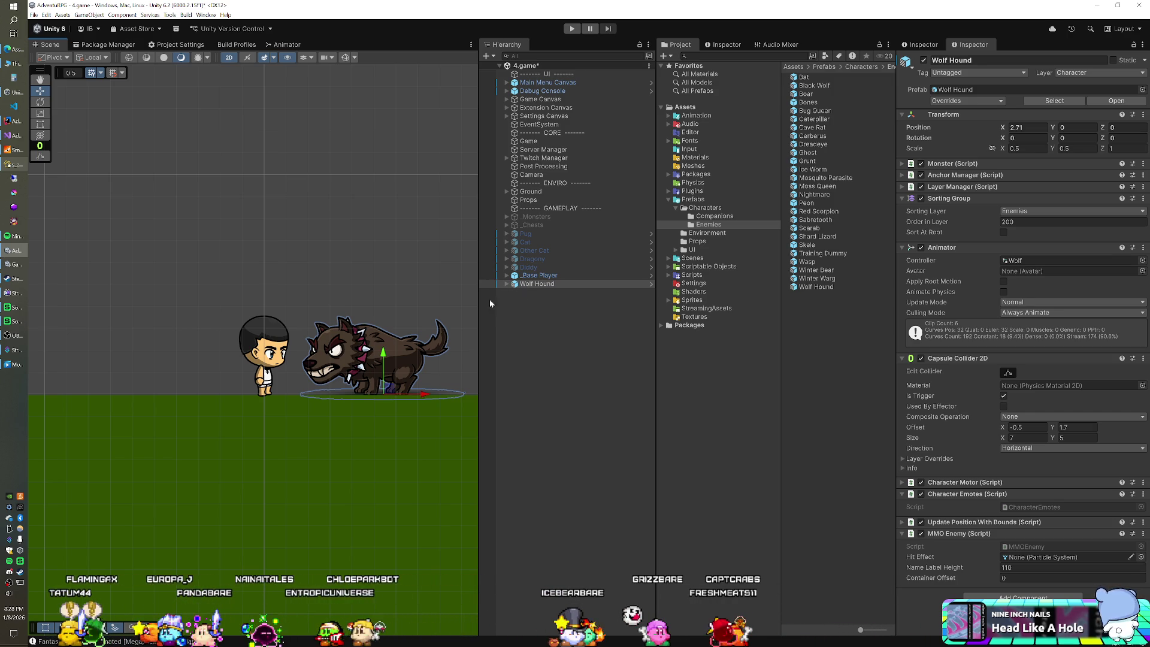
Save Wolf Hound's offset as 2.75 in the enemy subtypes table.
left_click(17, 172)
left_click(367, 445)
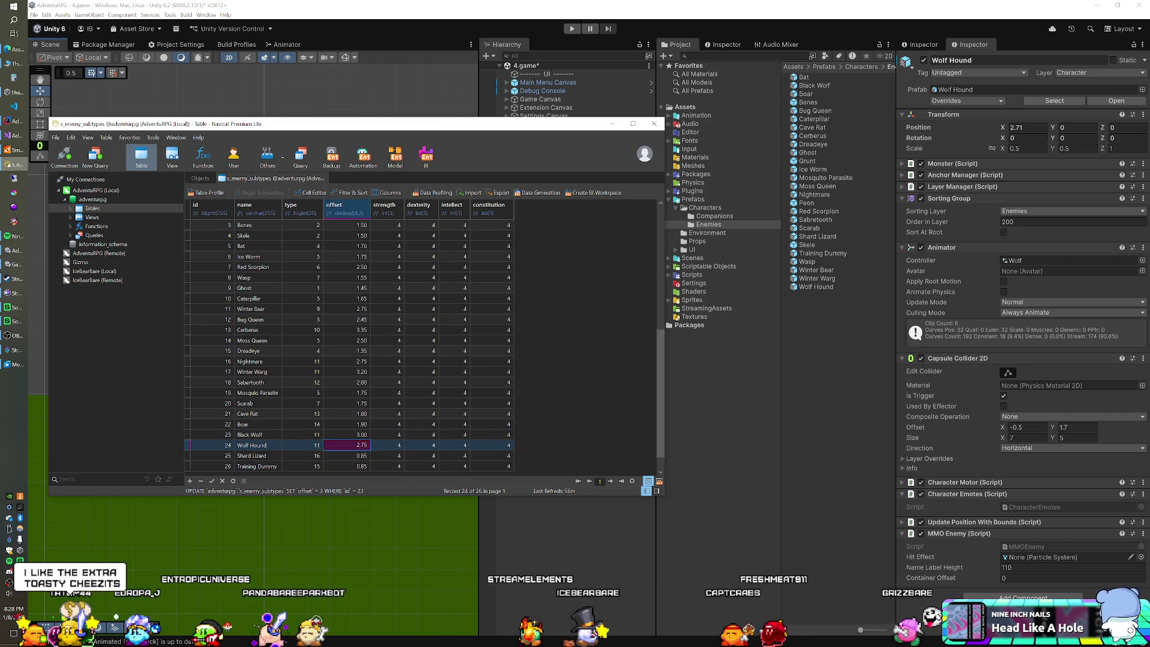
left_click(503, 152)
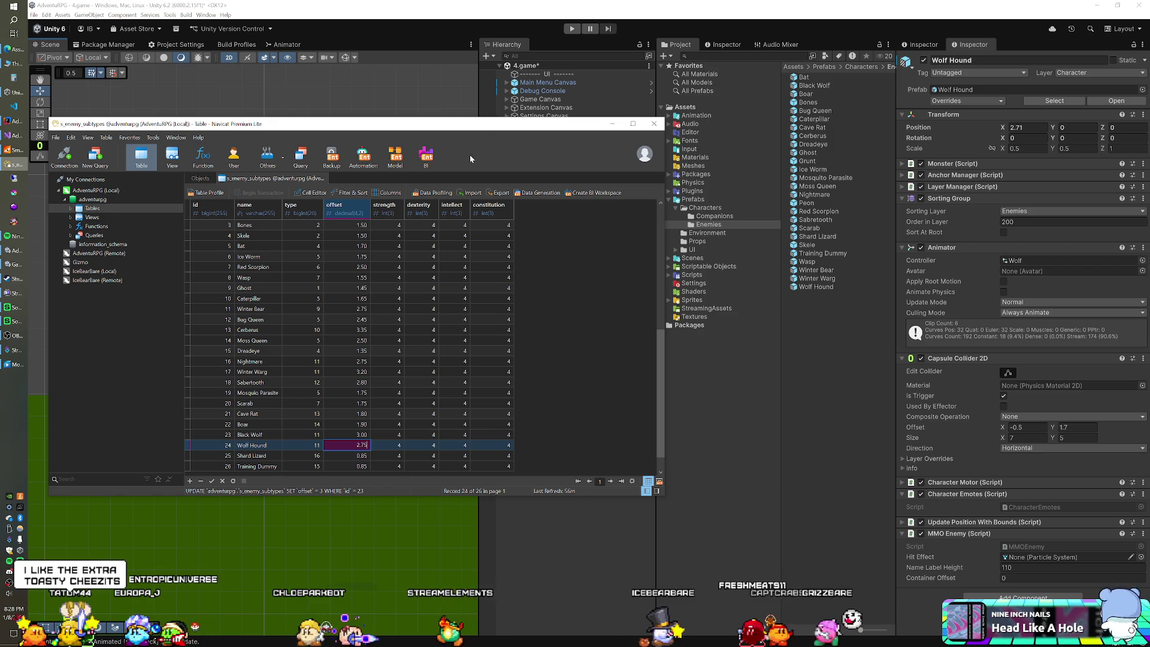
key("Return")
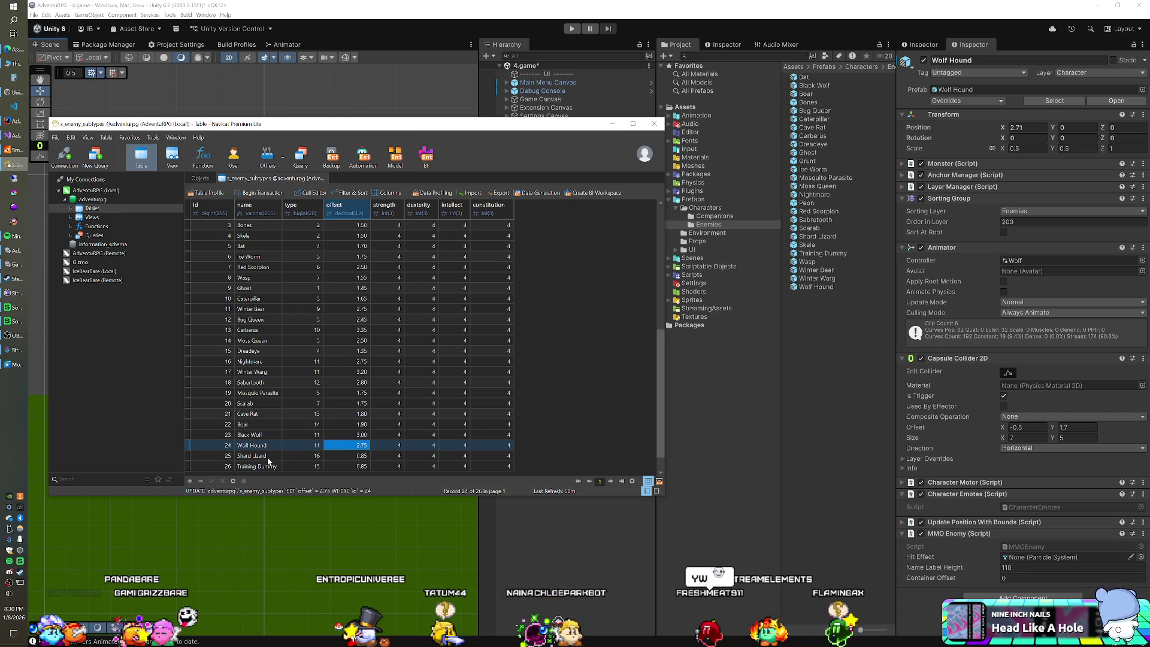
left_click(262, 456)
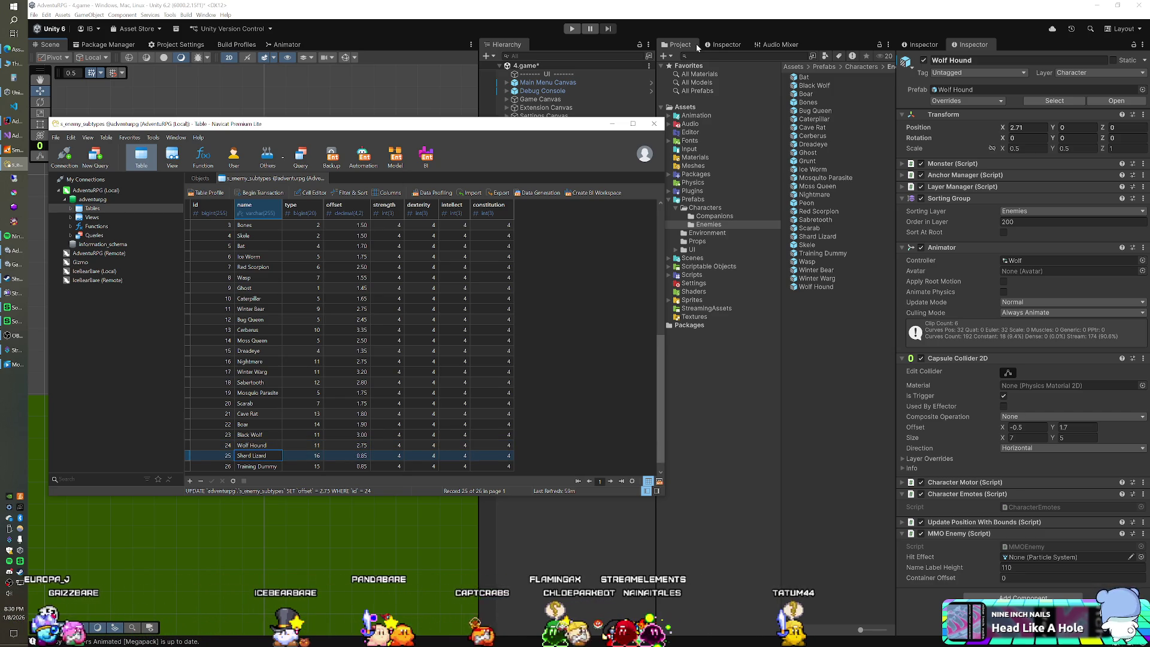
Drag the Shard Lizard and Training Dummy prefabs into the scene.
left_click(667, 19)
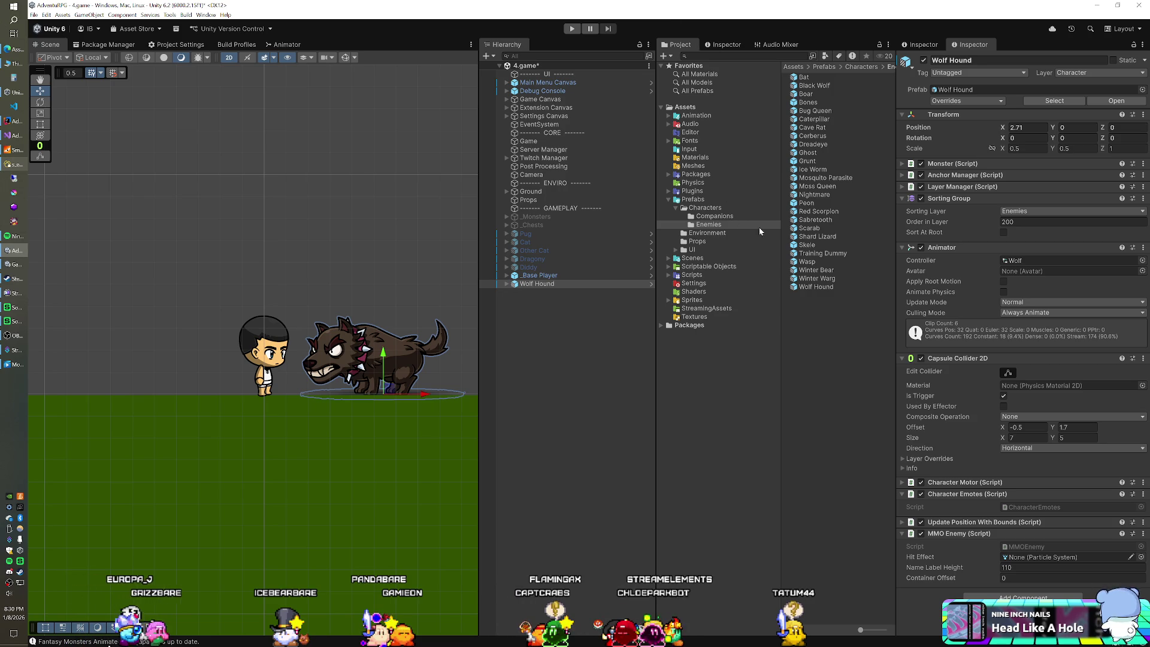
left_click(818, 236)
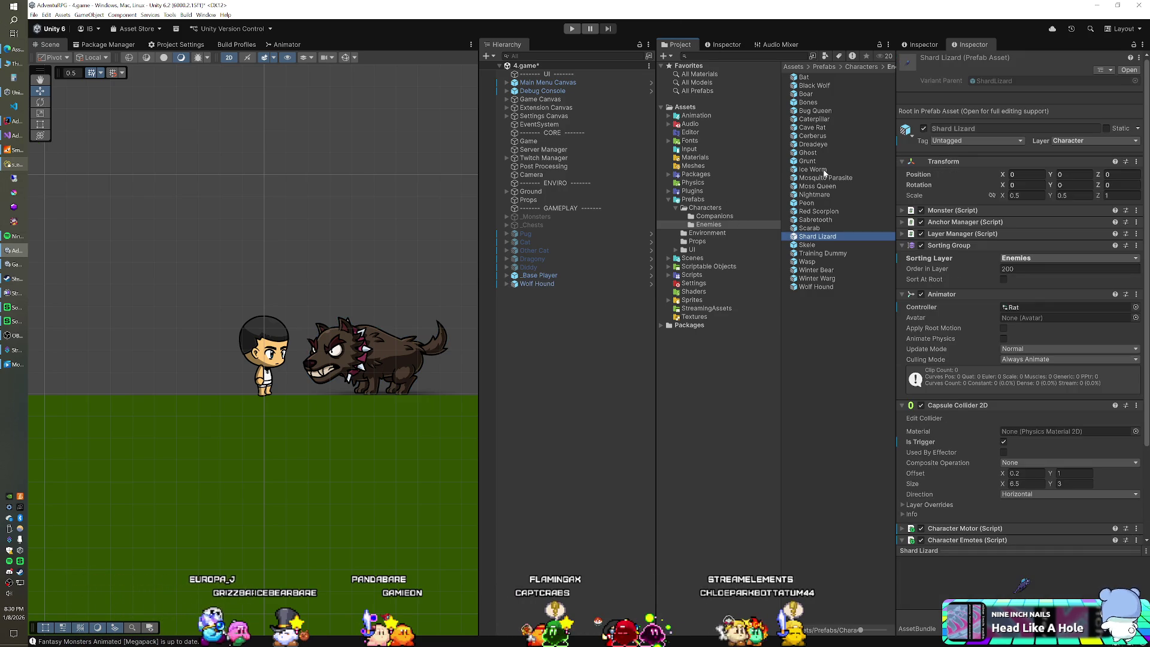
left_click(822, 253, "ctrl")
mouse_move(822, 252)
left_mouse_down()
mouse_move(526, 360)
mouse_move(537, 342)
left_mouse_up()
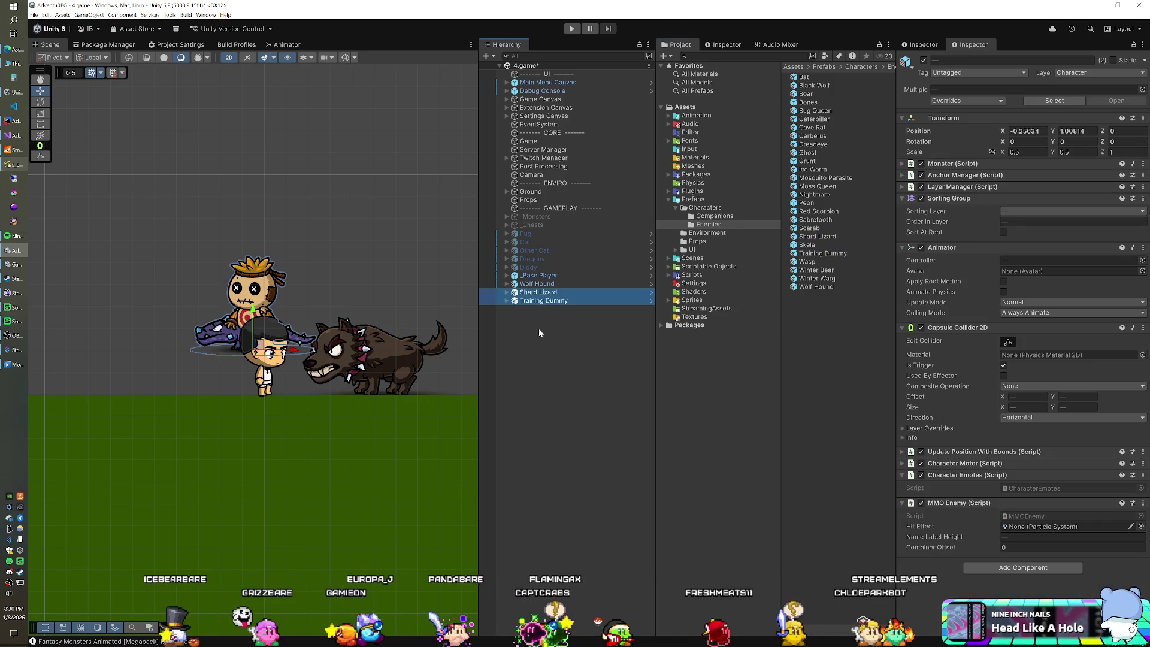
Delete the Wolf Hound and zero the new enemies' X position.
left_click(533, 283)
key("Delete")
left_click(532, 284)
left_click(532, 291, "shift")
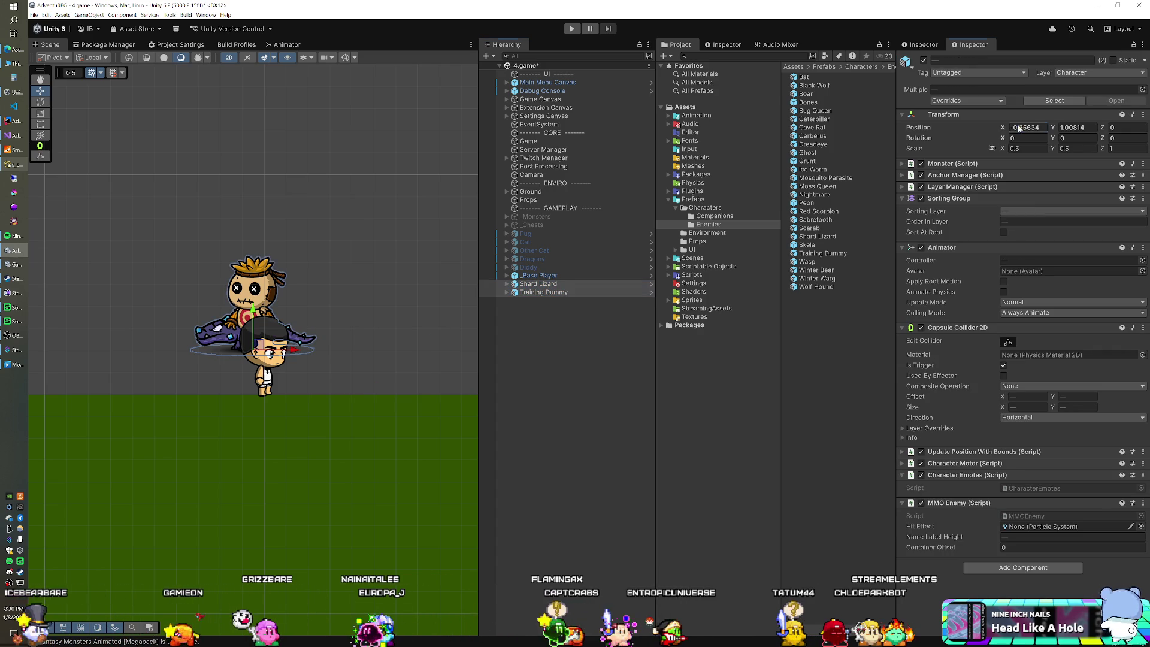
left_click(1028, 127)
type("0")
key("Tab")
type("0")
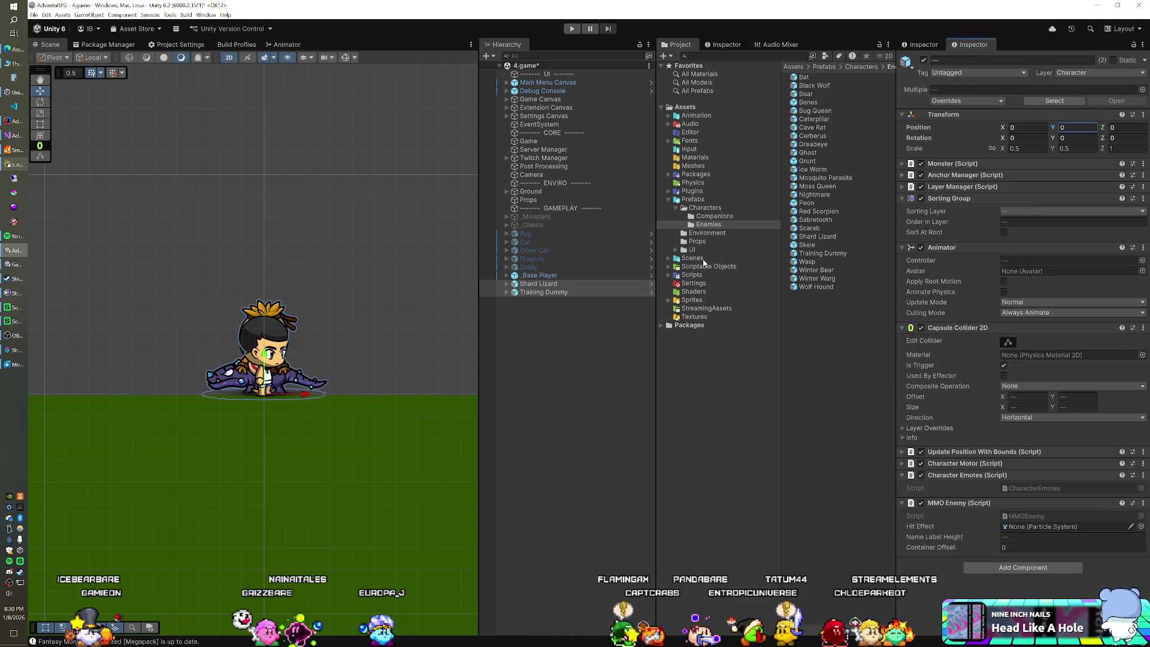
Move the Shard Lizard right beside the player to about X 2.07.
left_click(540, 293)
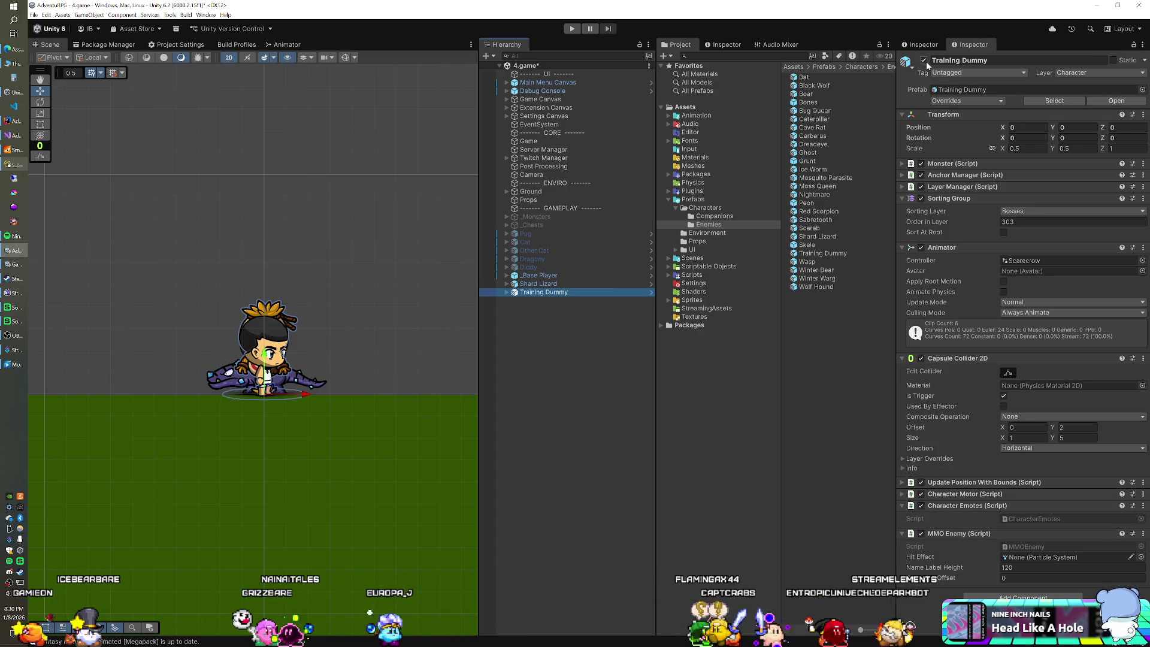
left_click(569, 284)
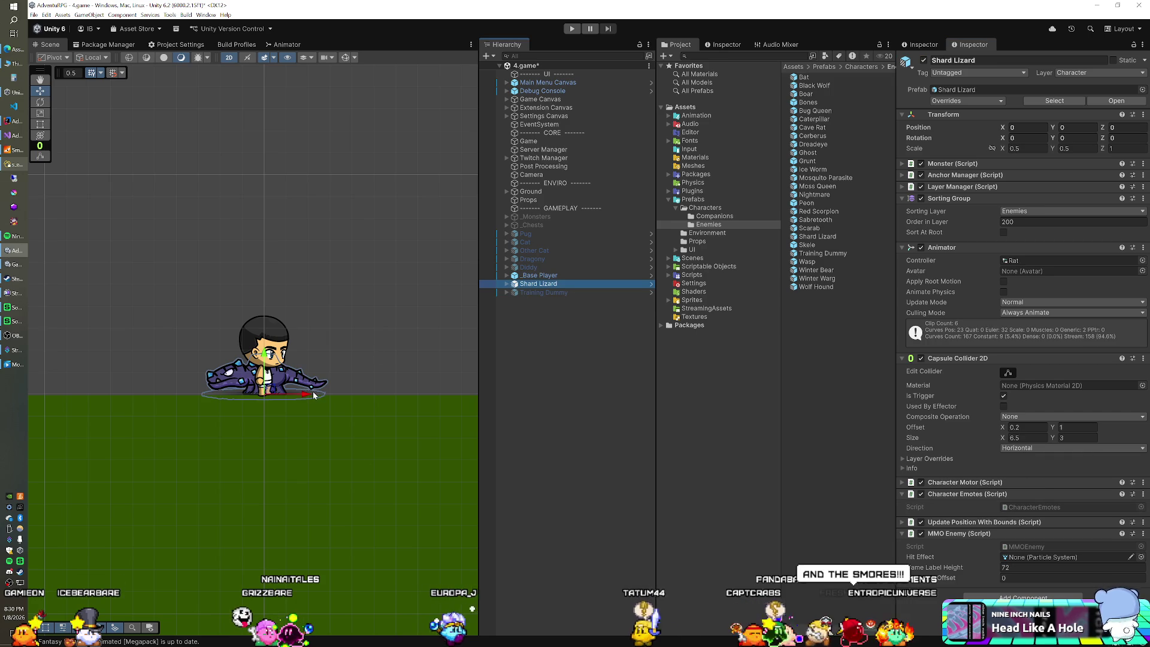
left_click_drag(336, 393, 399, 394)
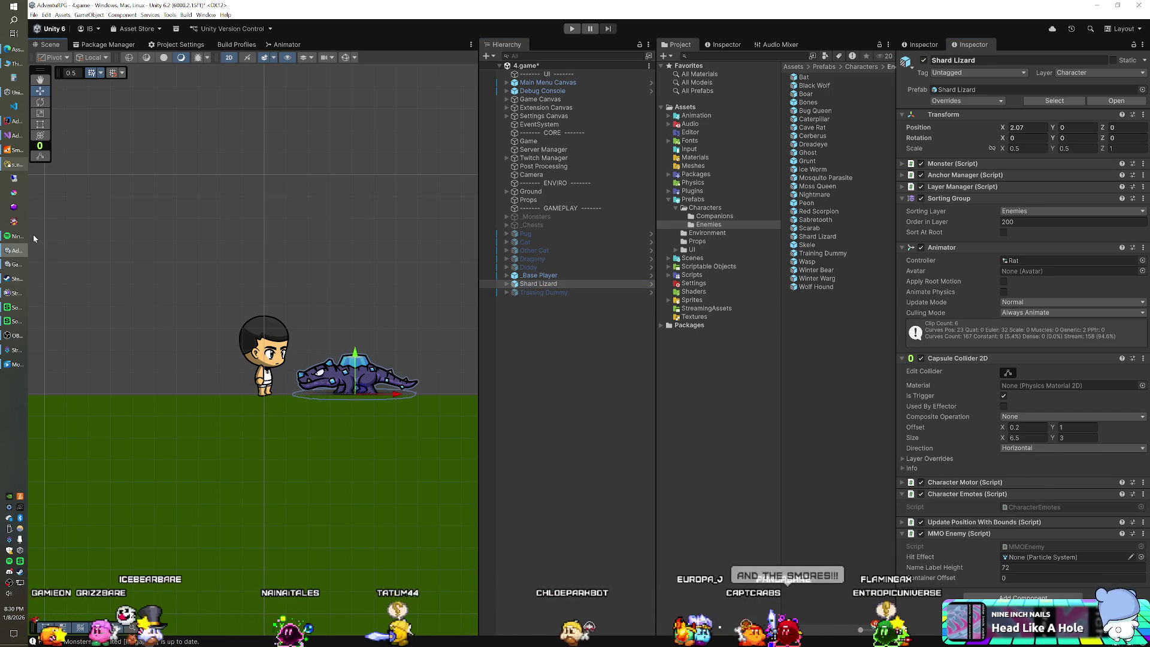
Set Shard Lizard's offset to 2.05 in the enemy subtypes table.
left_click(13, 166)
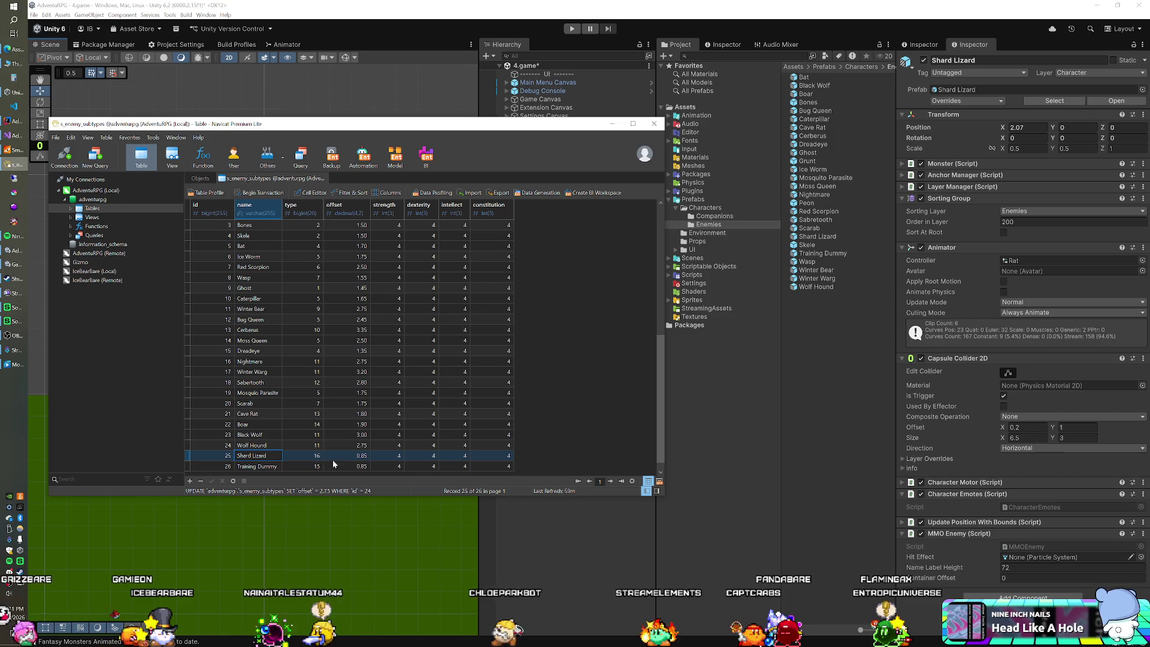
double_click(361, 455)
type("2.05")
key("Return")
left_click(541, 26)
Delete the Shard Lizard, enable the Training Dummy and move it right of the player.
left_click(530, 285)
key("Delete")
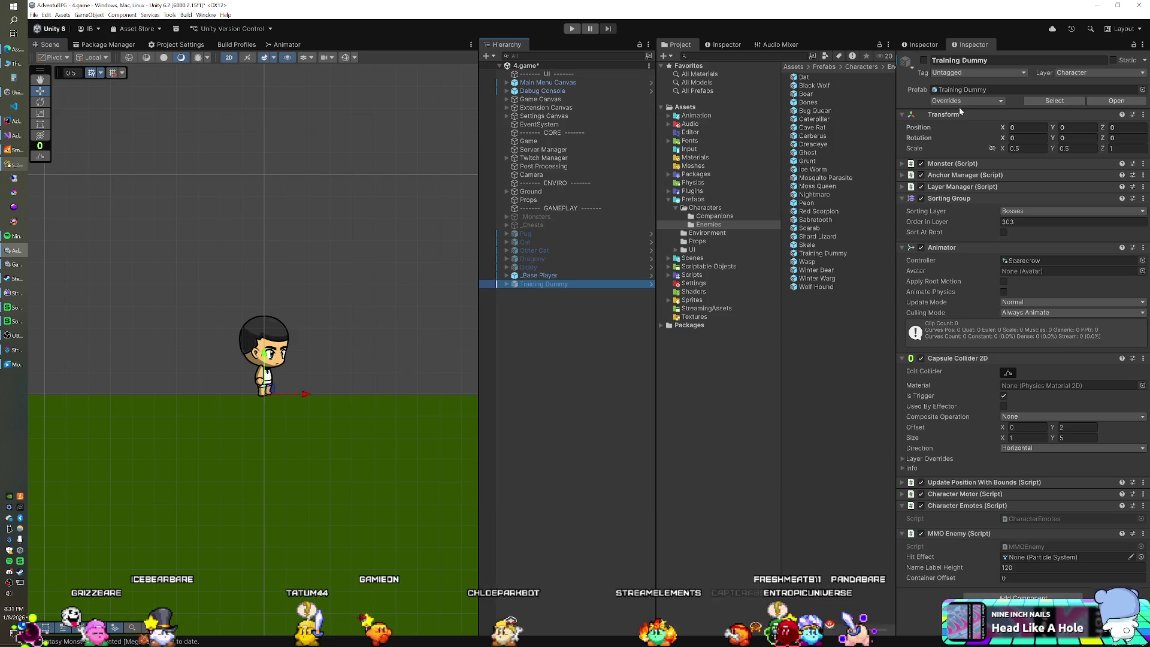
left_click(923, 60)
left_click_drag(304, 394, 375, 396)
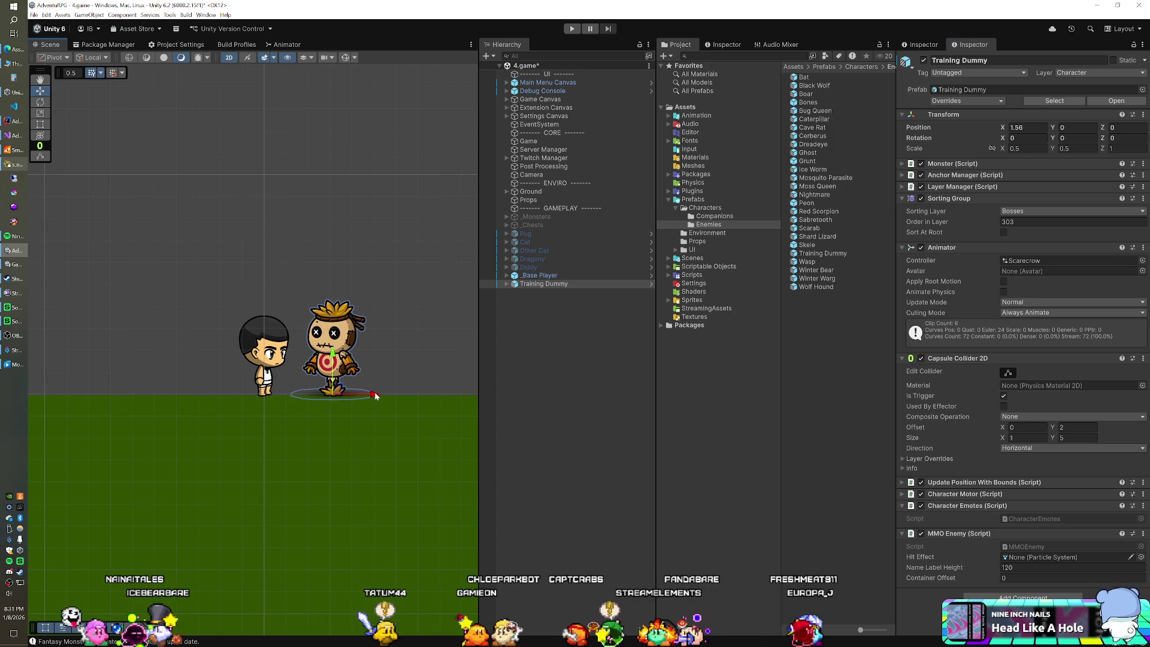
Shrink the Training Dummy uniformly with the scale tool.
left_click(1025, 148)
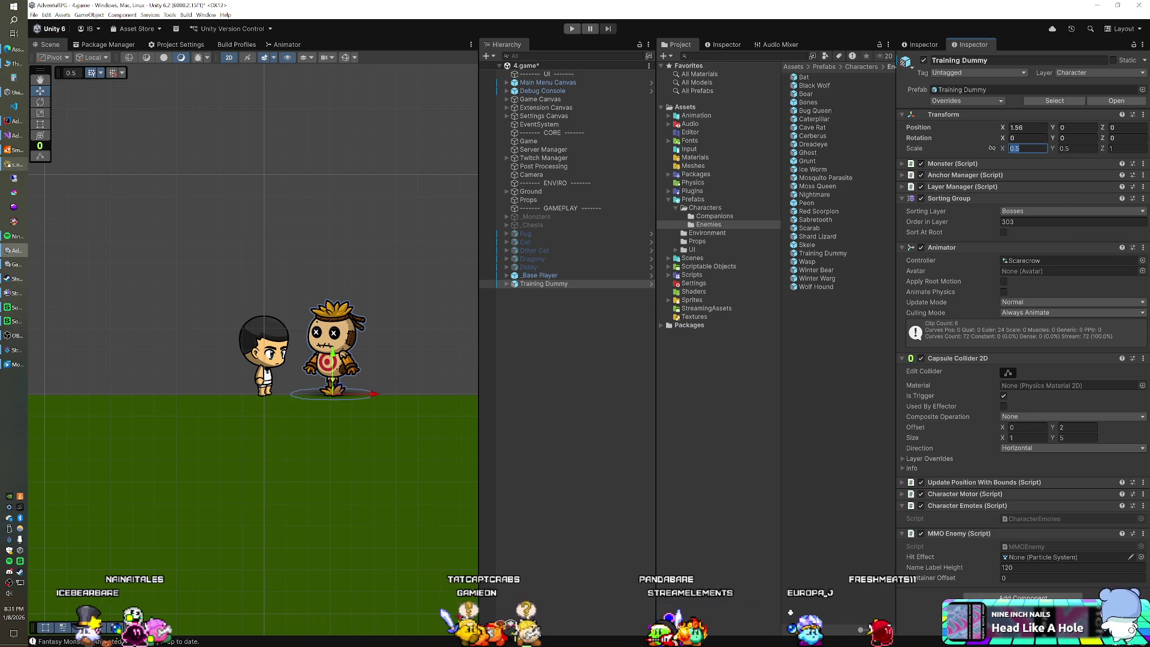
left_click(338, 389)
key("r")
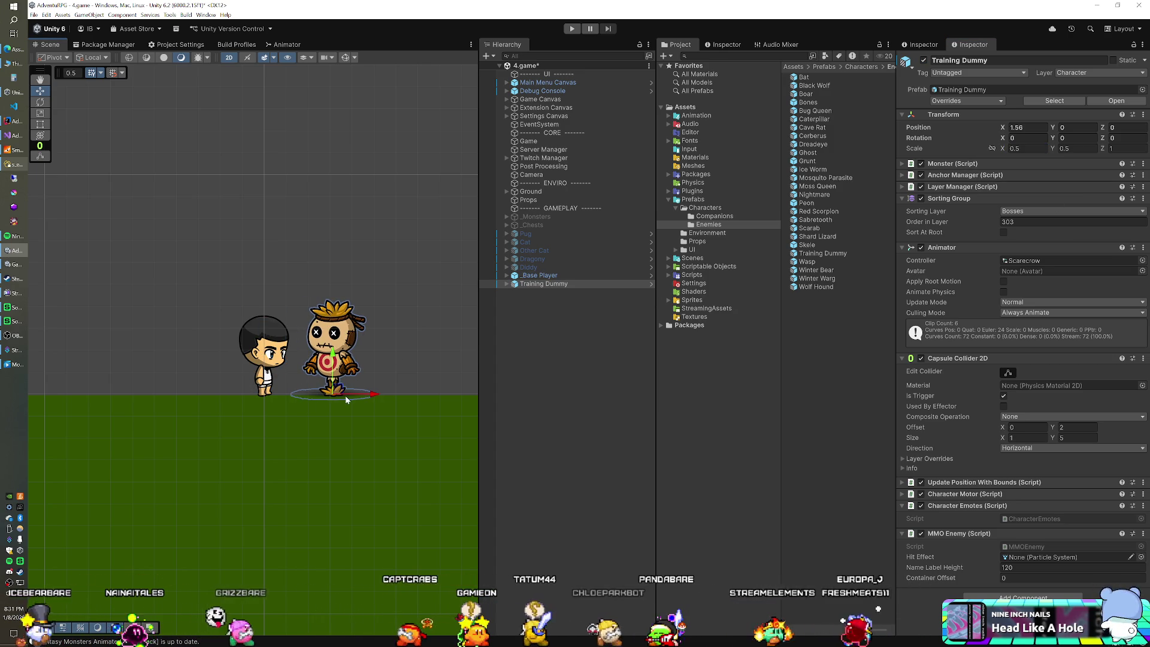
left_click_drag(333, 396, 327, 399)
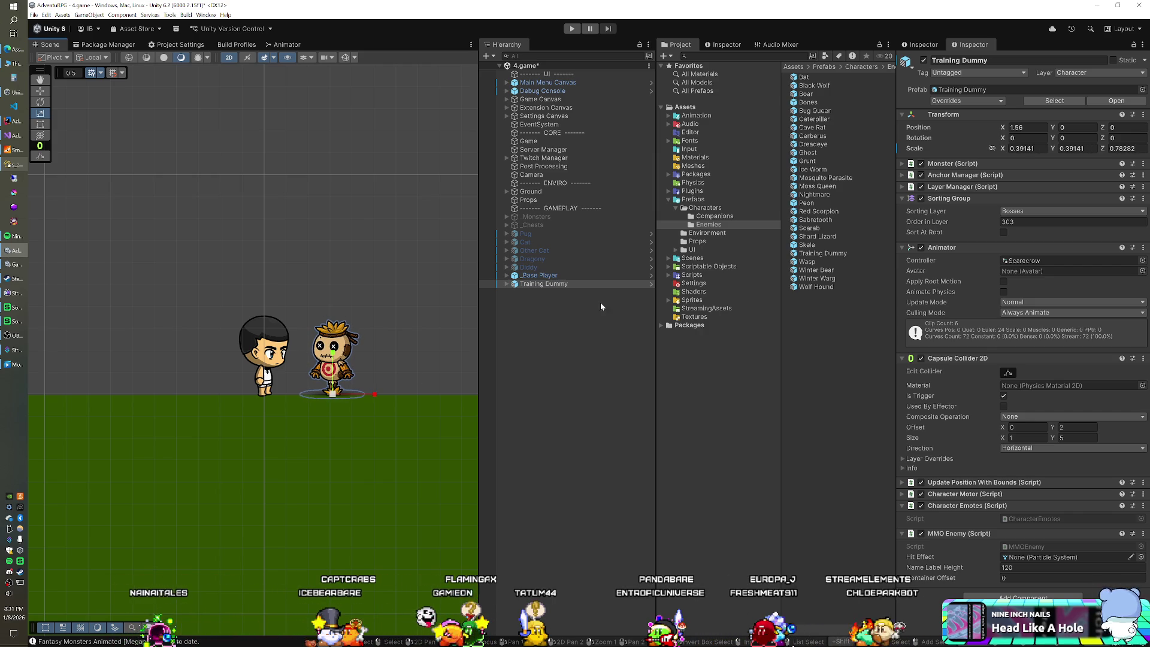
Give the Training Dummy prefab Scale 0.4 and Position 0, 0.
left_click(817, 254)
left_click(1025, 195)
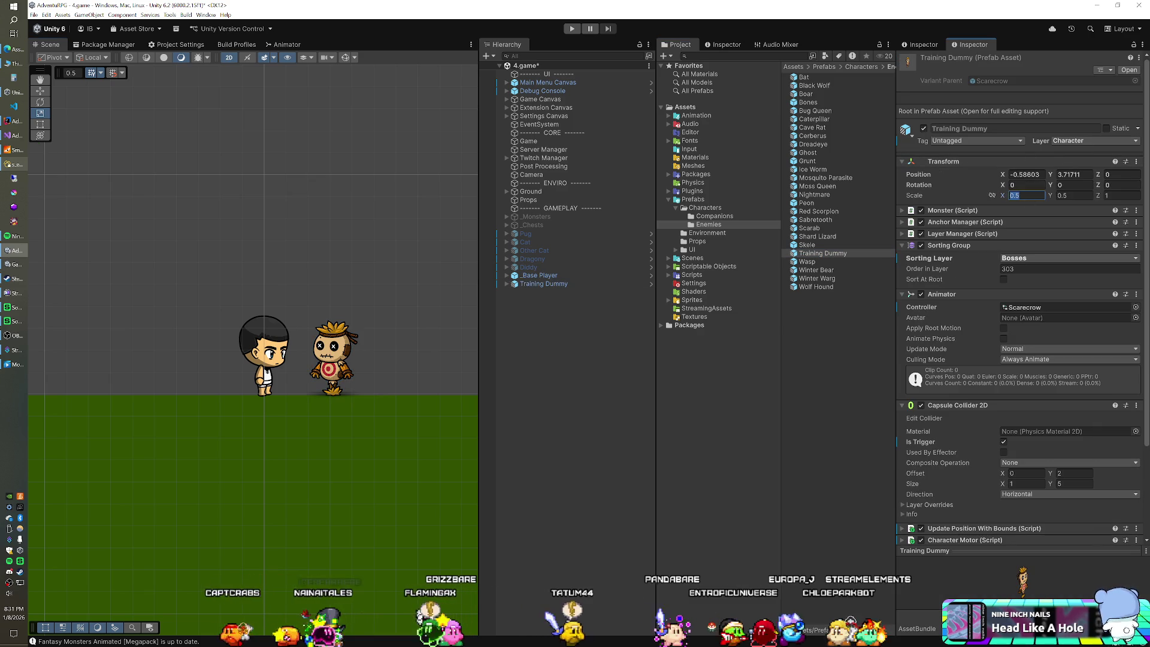
type("0.4")
key("Tab")
left_click(1026, 174)
type("0")
key("Tab")
type("0")
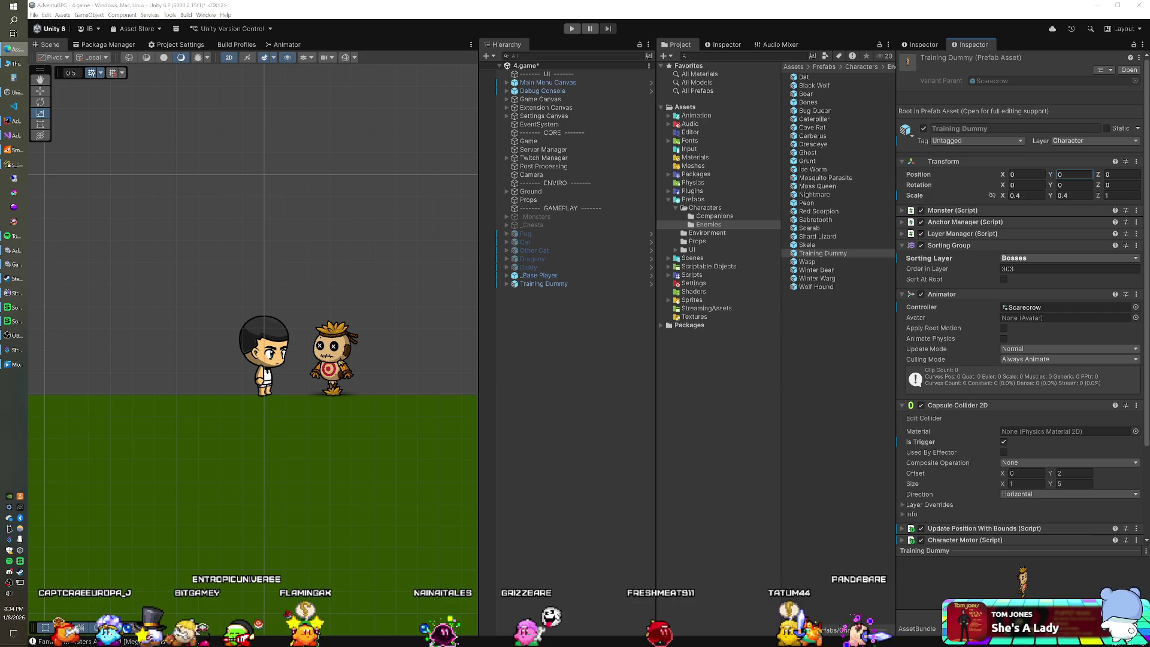
left_click(15, 49)
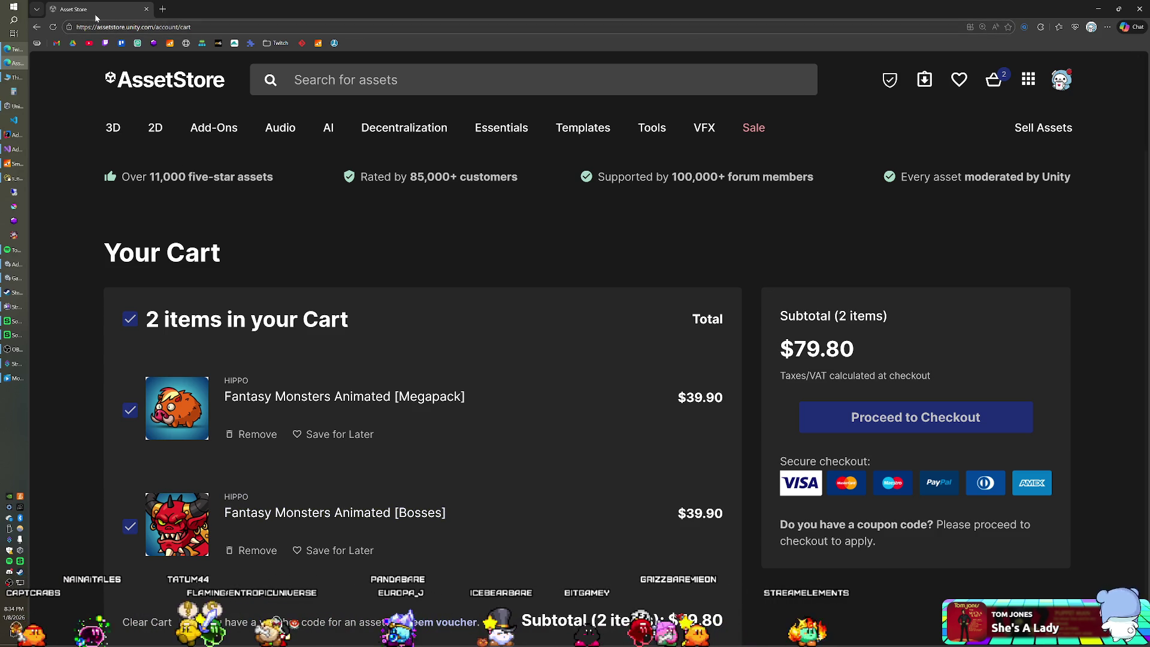
key("alt+Tab")
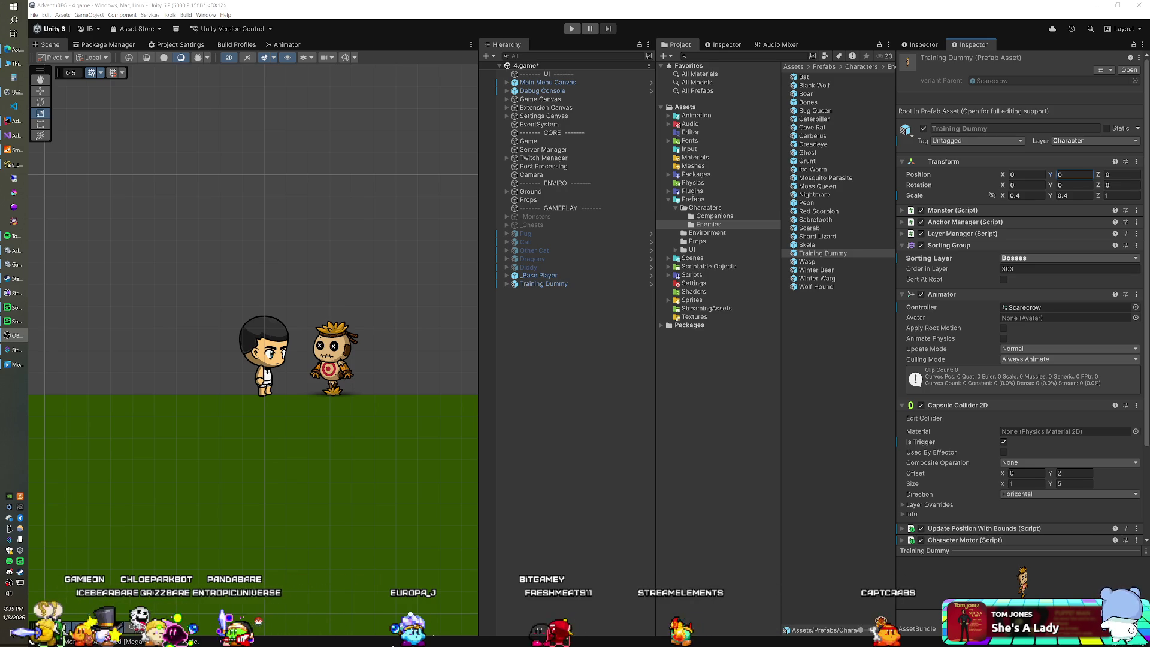
left_click(13, 335)
left_click_drag(550, 24, 545, 1)
scroll(213, 427, "up", 2)
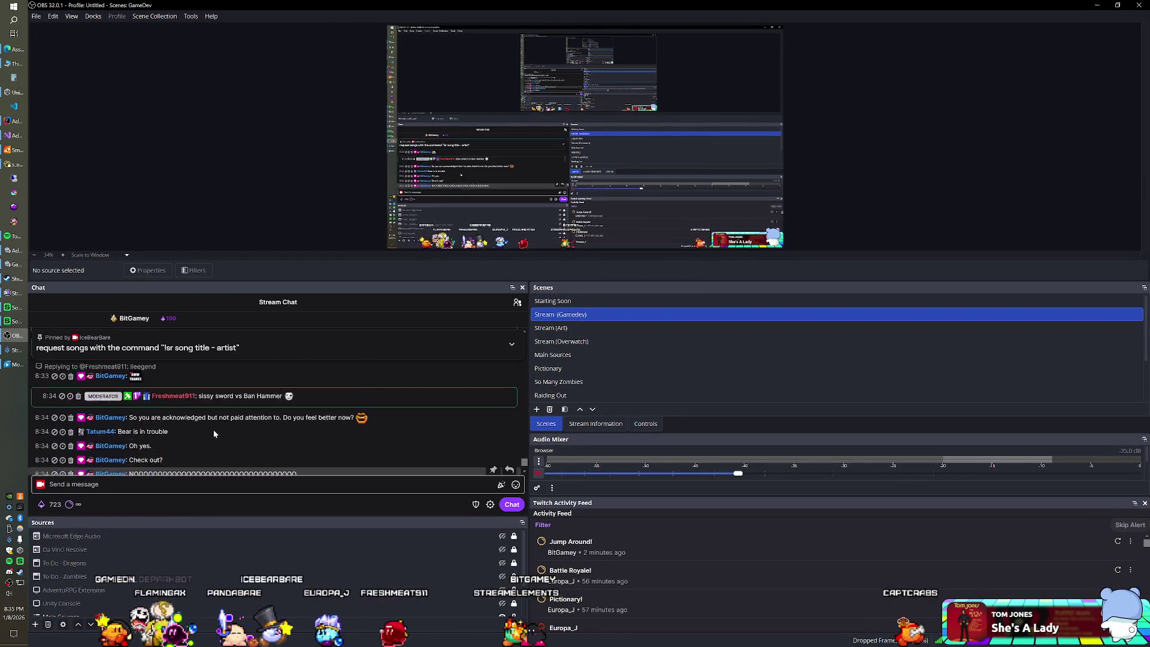
scroll(213, 433, "up", 2)
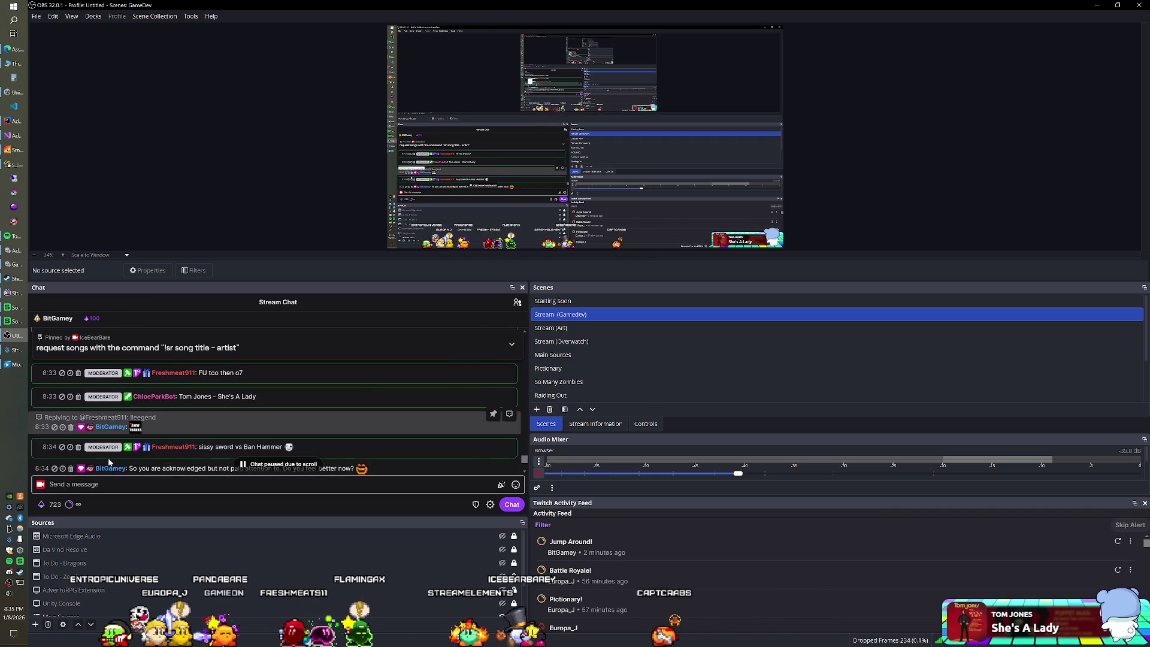
scroll(180, 395, "down", 5)
scroll(257, 400, "up", 5)
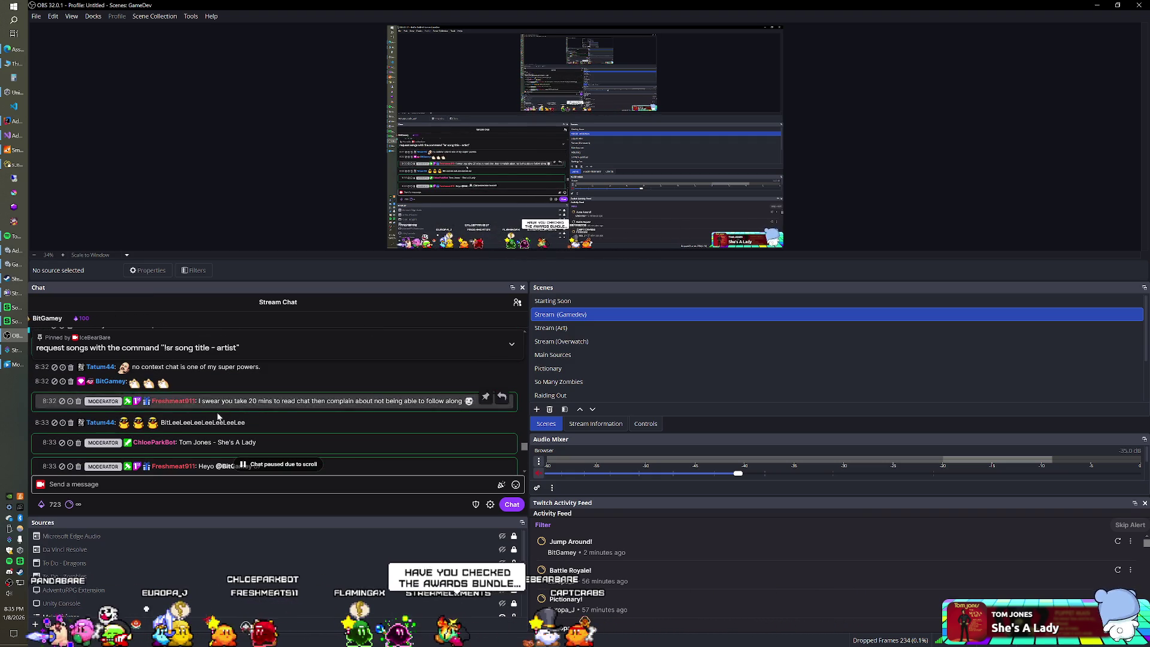
scroll(270, 400, "down", 5)
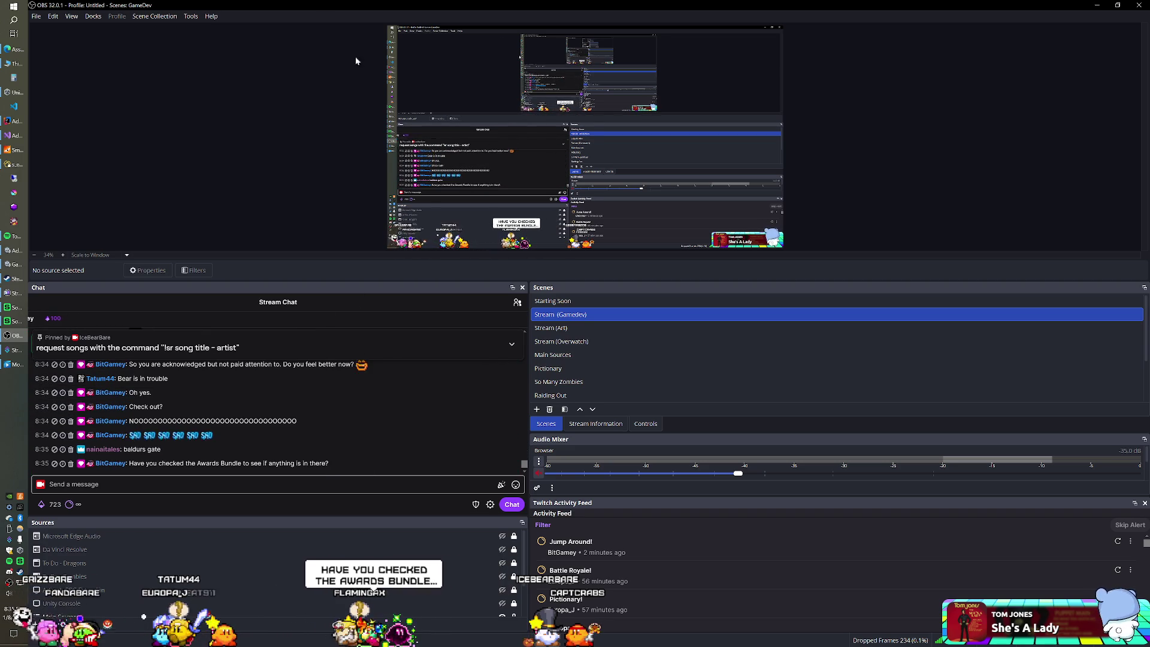
key("alt+Tab")
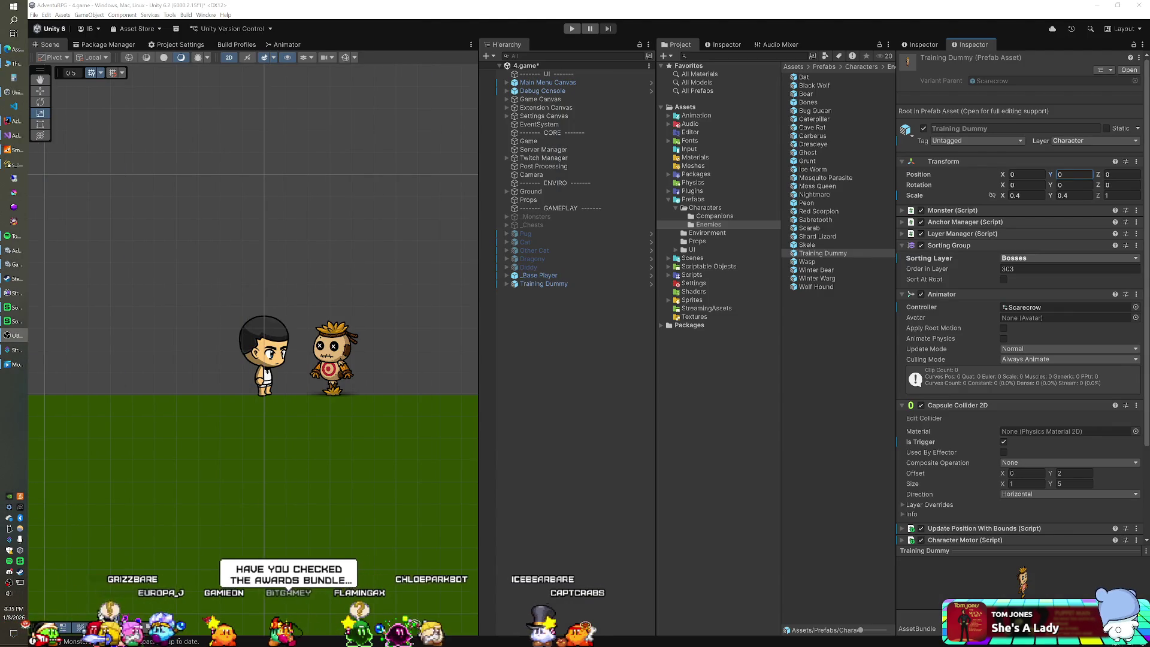
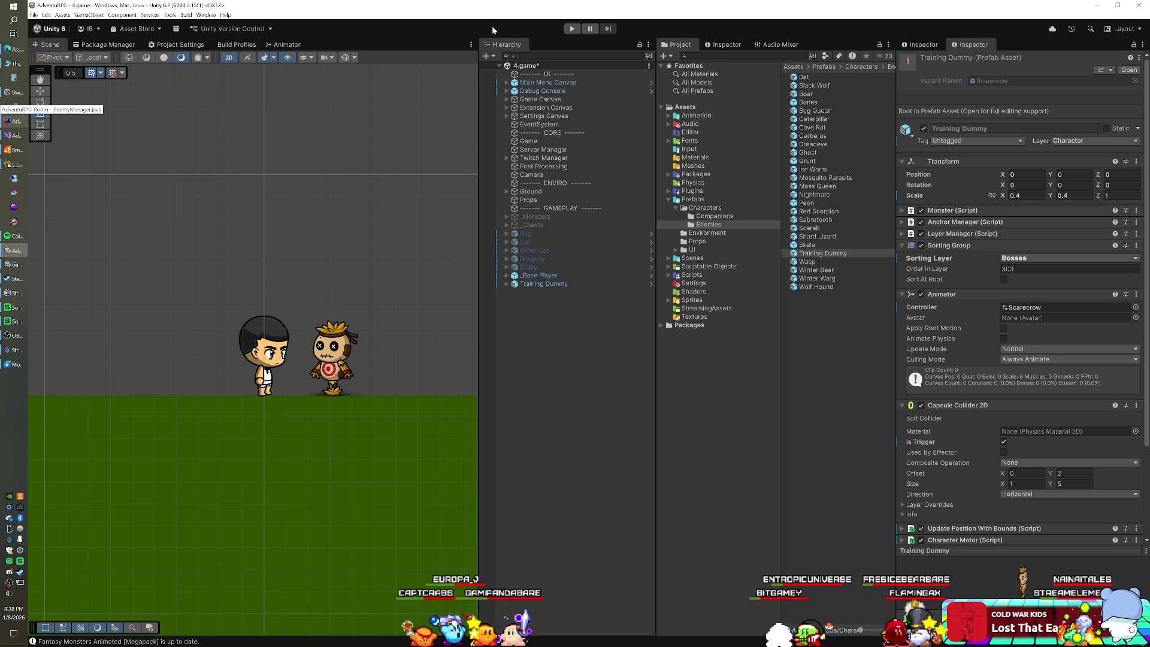
Save the 4.game scene, then set the Training Dummy's offset to 1.55 in the enemy subtypes database table.
key("ctrl+s")
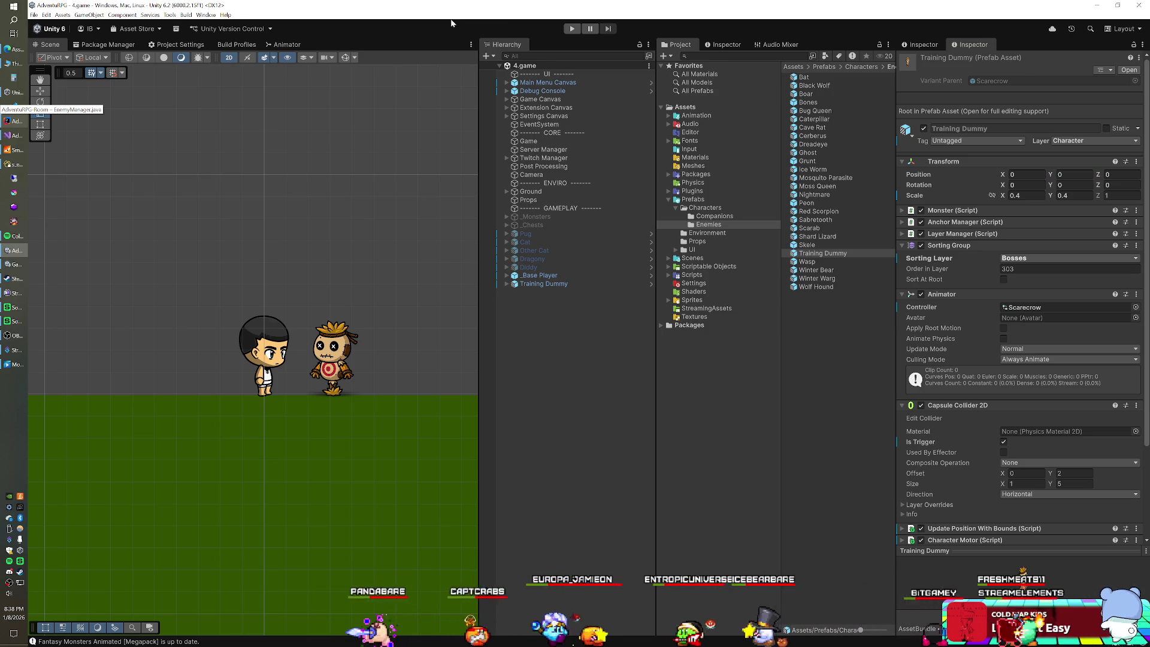
left_click(544, 284)
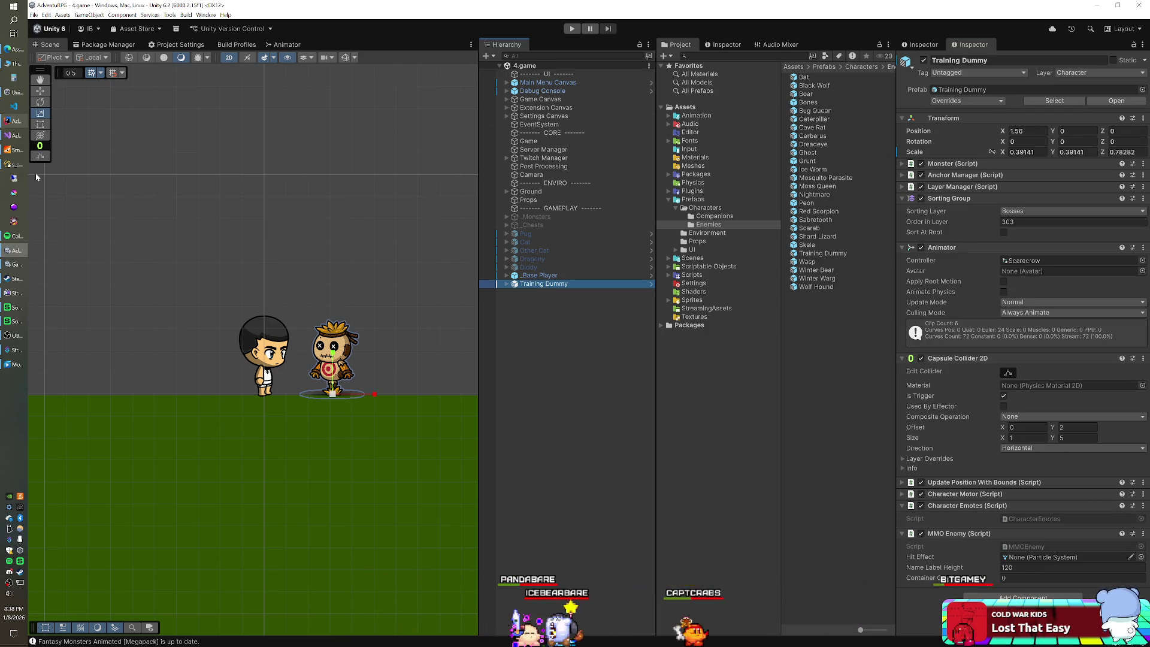
left_click(14, 164)
left_click(338, 465)
type("1.55")
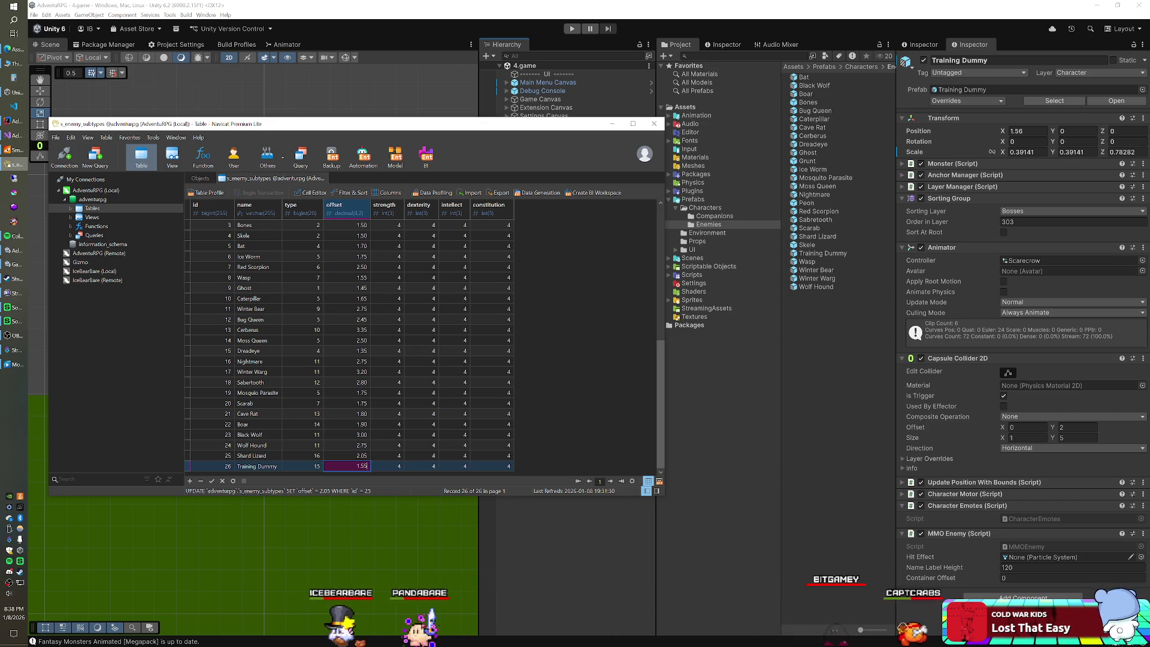
left_click(621, 43)
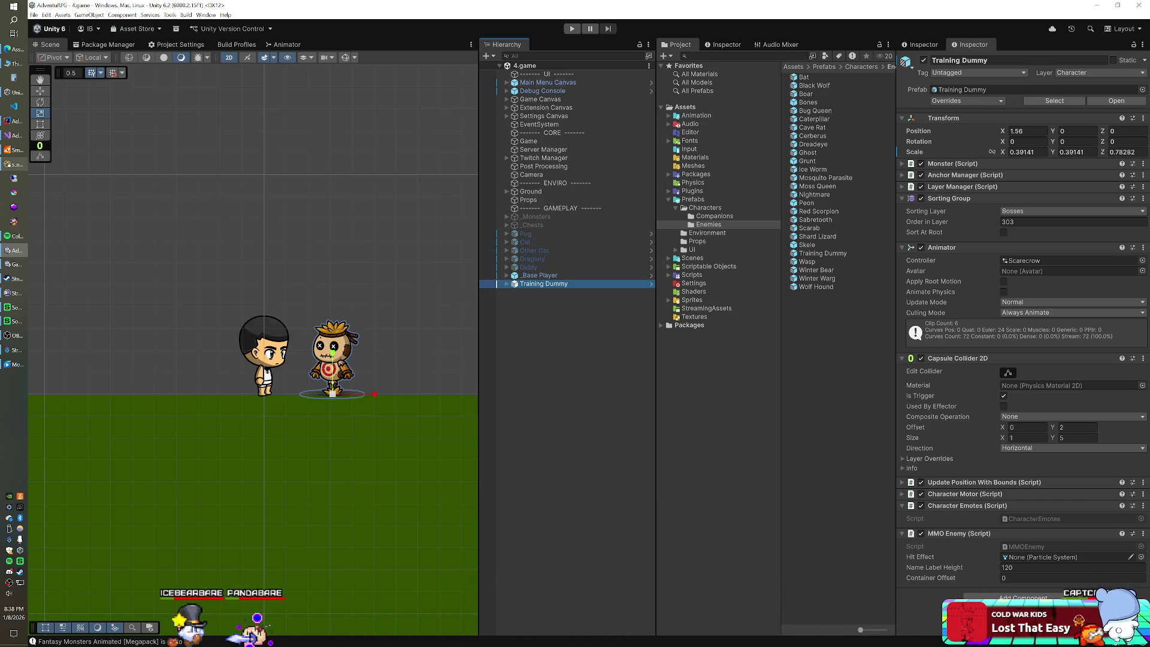
Delete _Base Player and Training Dummy from 4.game, save the scene, and launch SmartFoxServer.
left_click(551, 277)
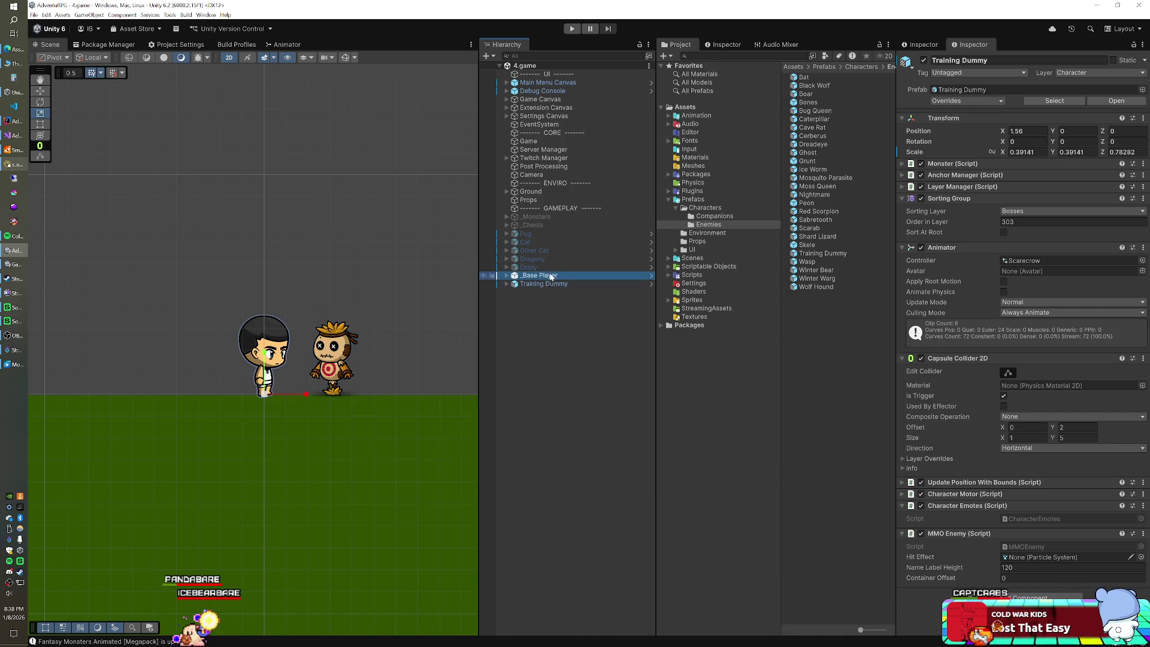
left_click(543, 284, "shift")
key("Delete")
key("ctrl+s")
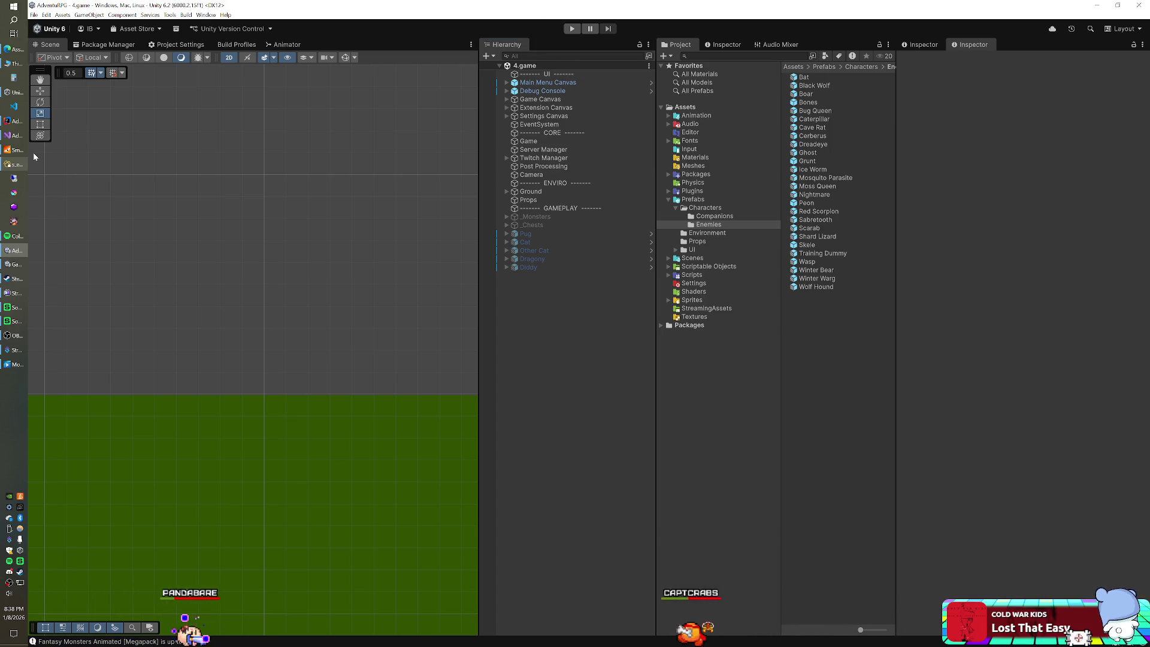
left_click(570, 152)
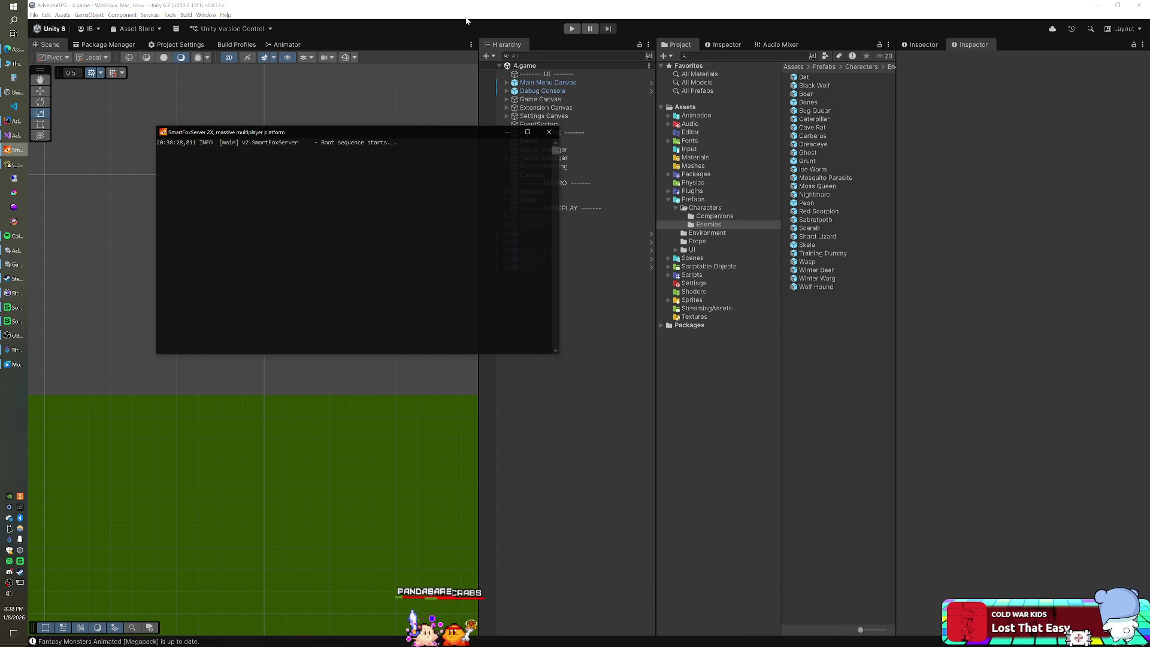
Bring the Unity editor back in front of the booting SmartFoxServer console.
left_click(466, 20)
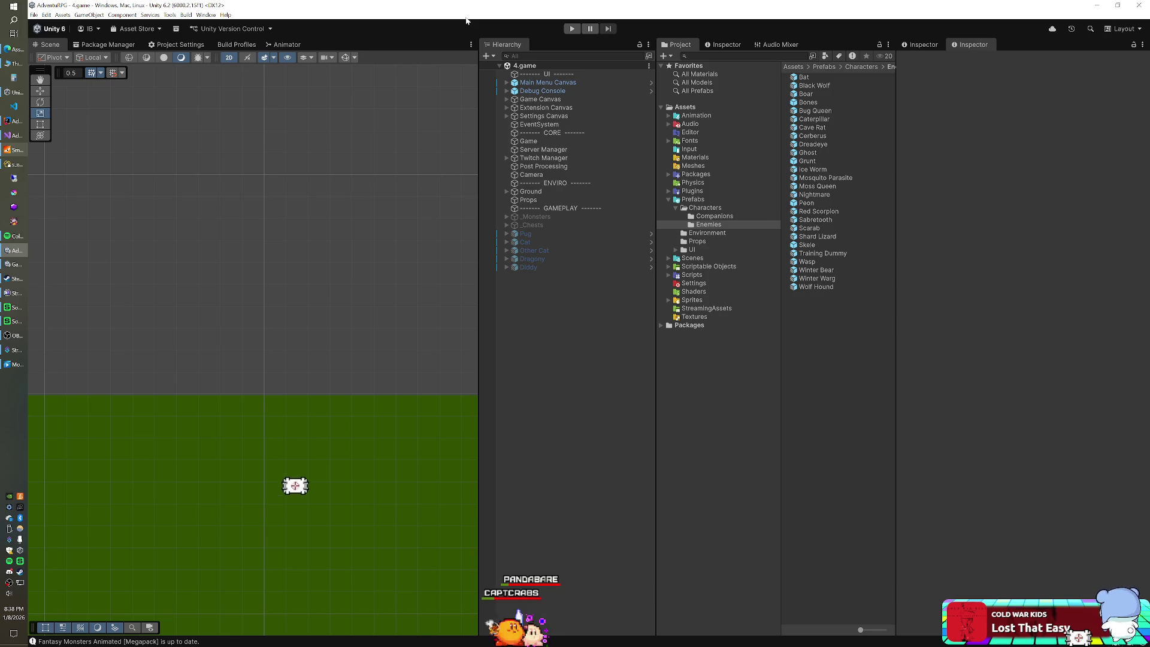